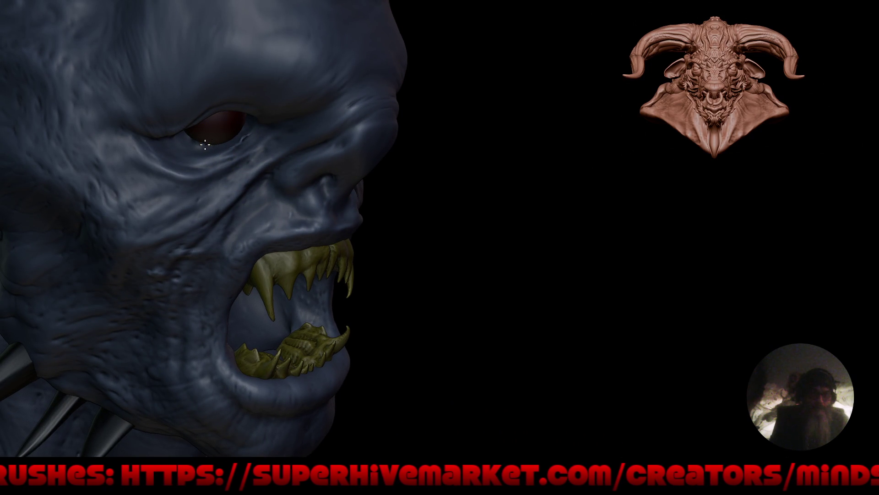
Step: Orbit, pan and zoom around the bust to inspect the horned head, eye and profile
mouse_move(195, 120)
right_mouse_down()
mouse_move(256, 183)
mouse_move(382, 265)
mouse_move(329, 279)
mouse_move(342, 284)
mouse_move(357, 224)
mouse_move(394, 248)
mouse_move(421, 251)
right_mouse_up()
mouse_move(418, 284)
right_mouse_down()
mouse_move(467, 298)
mouse_move(373, 304)
mouse_move(435, 293)
mouse_move(351, 284)
mouse_move(390, 238)
mouse_move(398, 262)
right_mouse_up()
mouse_move(334, 197)
right_mouse_down("ctrl")
mouse_move(348, 153)
mouse_move(311, 192)
mouse_move(334, 281)
mouse_move(410, 292)
right_mouse_up("ctrl")
mouse_move(290, 172)
right_mouse_down("ctrl")
mouse_move(297, 124)
mouse_move(273, 127)
right_mouse_up("ctrl")
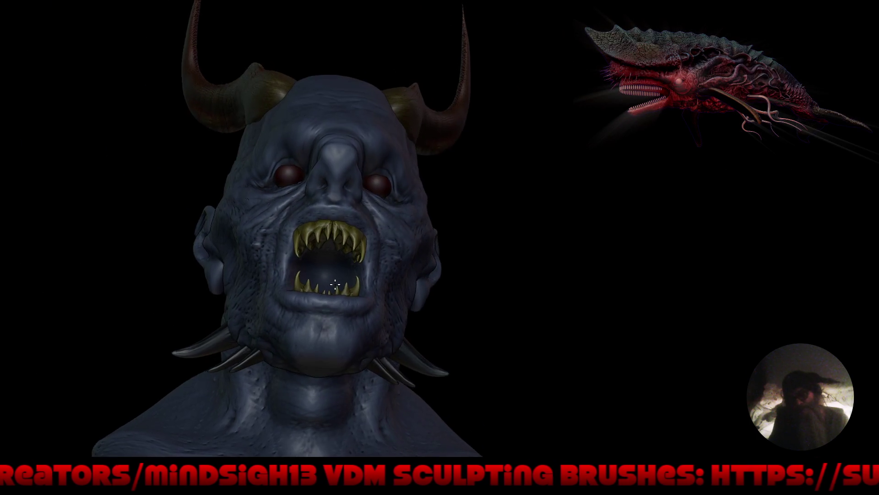
mouse_move(424, 202)
right_mouse_down()
mouse_move(408, 249)
mouse_move(431, 276)
mouse_move(405, 206)
mouse_move(457, 281)
mouse_move(507, 271)
mouse_move(401, 257)
right_mouse_up()
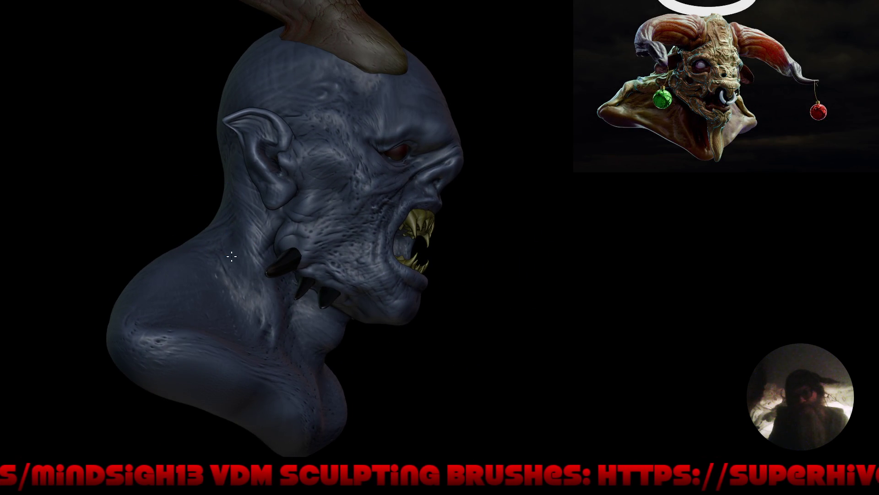
right_click_drag(314, 342, 284, 307)
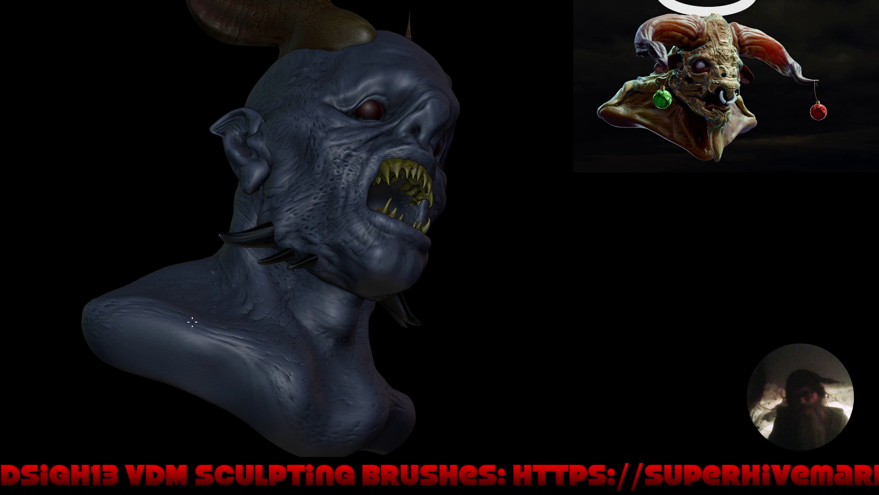
mouse_move(320, 418)
right_mouse_down()
mouse_move(373, 353)
mouse_move(349, 393)
mouse_move(369, 336)
mouse_move(398, 357)
mouse_move(406, 349)
mouse_move(405, 374)
right_mouse_up()
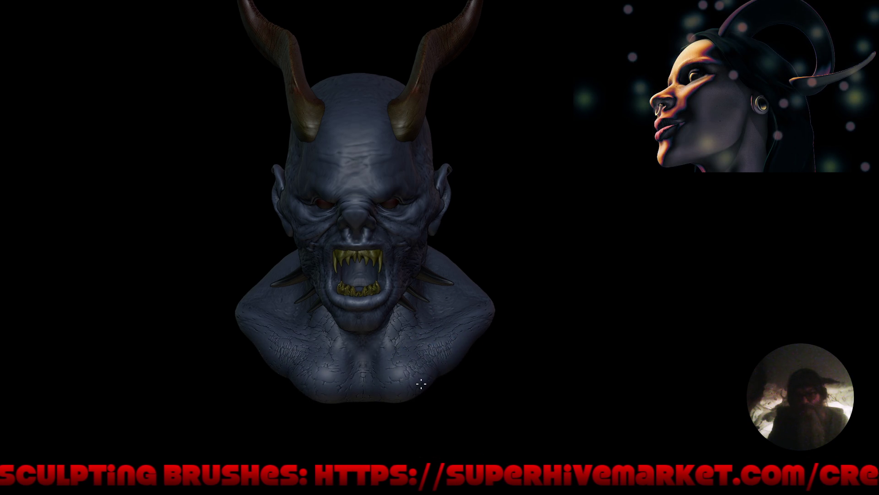
mouse_move(495, 251)
left_mouse_down()
mouse_move(481, 290)
mouse_move(456, 287)
left_mouse_up()
middle_click_drag(487, 290, 438, 315, "shift")
mouse_move(393, 197)
middle_mouse_down()
mouse_move(381, 226)
mouse_move(518, 232)
middle_mouse_up()
scroll(381, 226, "up", 3)
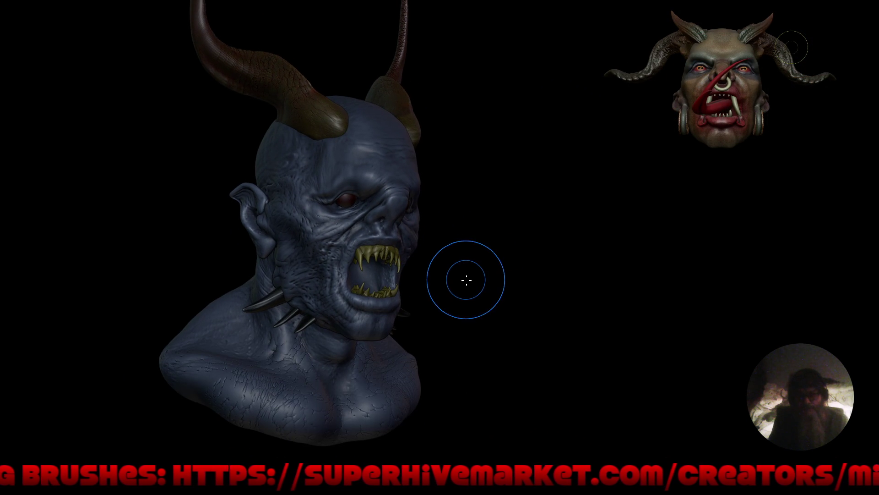
Step: Save the bust as the incremented version Chinese_Demon_Ghost_vampire2.blend
key("ctrl+shift+s")
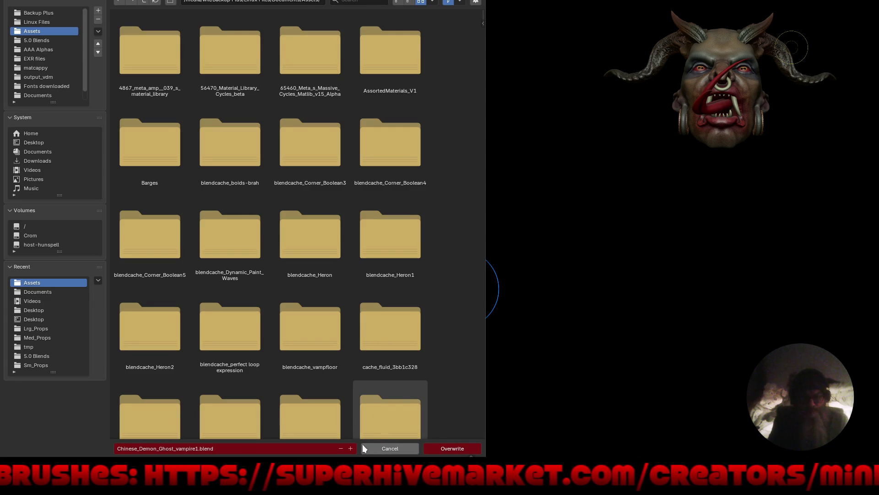
left_click(351, 447)
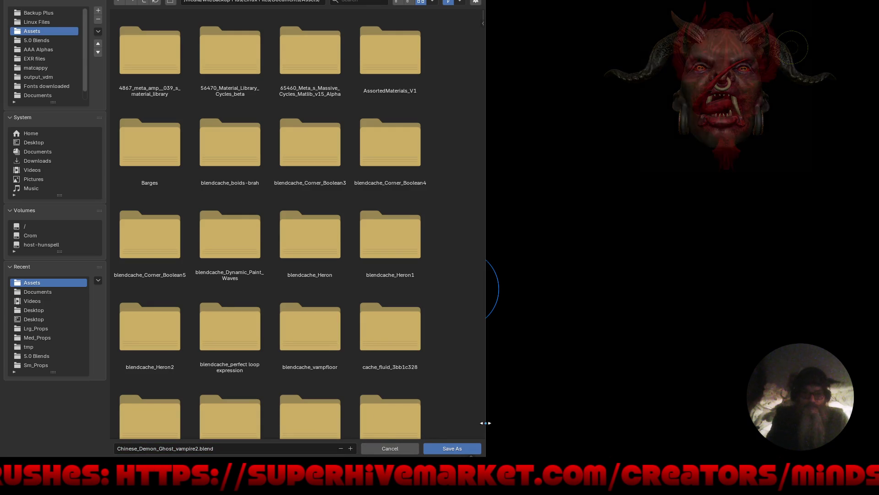
left_click(452, 449)
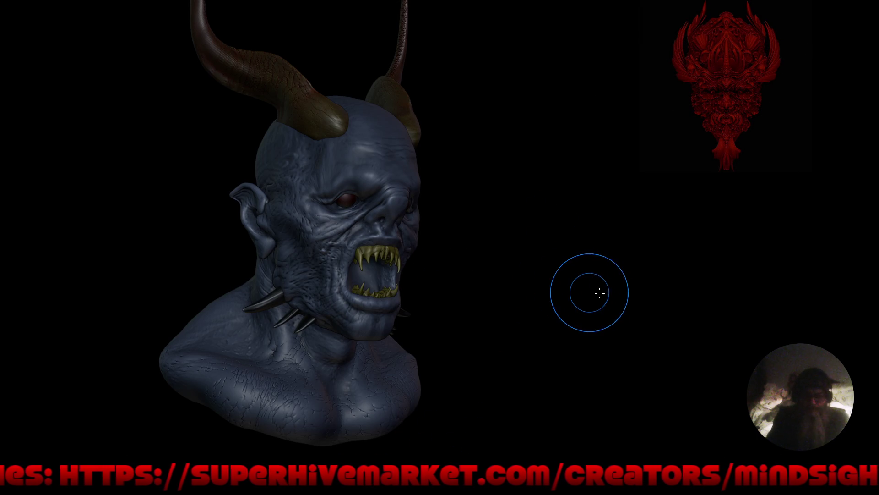
Step: Snap the bust to front view and bring the toolbars and panels back around it
mouse_move(600, 293)
left_mouse_down()
mouse_move(553, 275)
mouse_move(559, 246)
mouse_move(567, 267)
mouse_move(476, 301)
mouse_move(595, 309)
mouse_move(592, 293)
mouse_move(554, 288)
mouse_move(527, 304)
left_mouse_up()
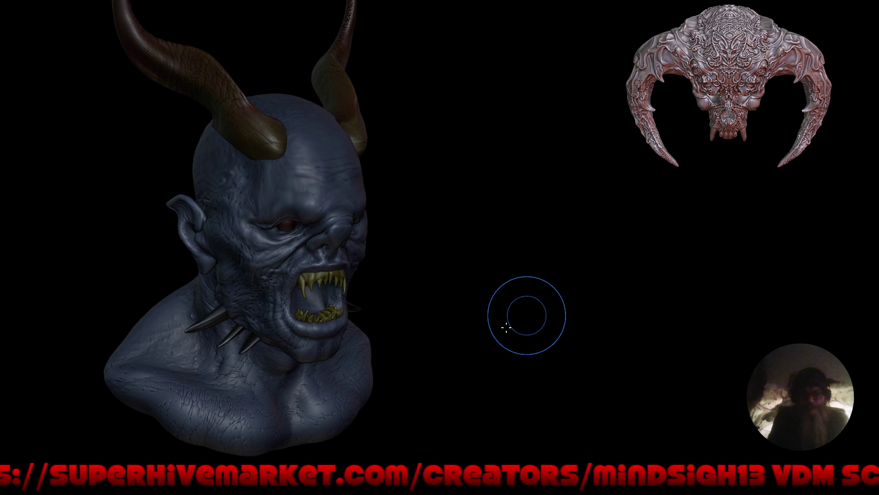
scroll(388, 229, "up", 2)
mouse_move(452, 242)
left_mouse_down()
mouse_move(392, 277)
mouse_move(404, 295)
left_mouse_up()
key("KP_1")
scroll(391, 290, "down", 3)
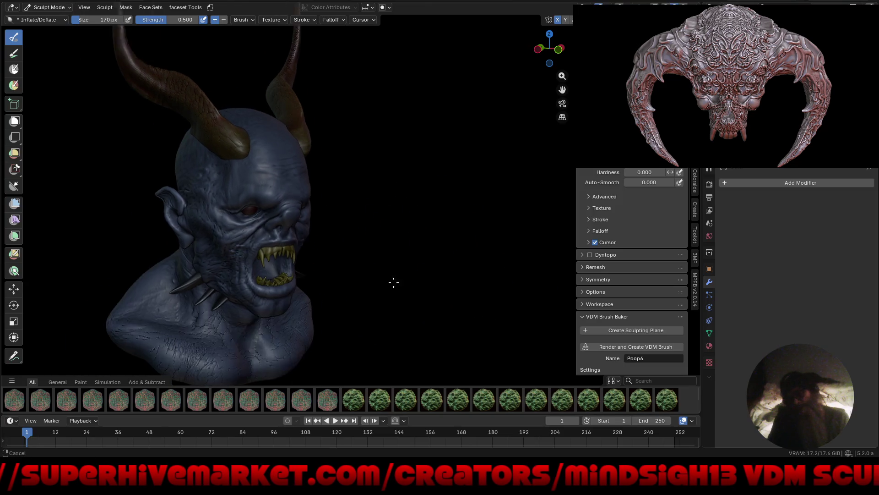
mouse_move(394, 289)
middle_mouse_down()
mouse_move(439, 287)
mouse_move(440, 273)
middle_mouse_up()
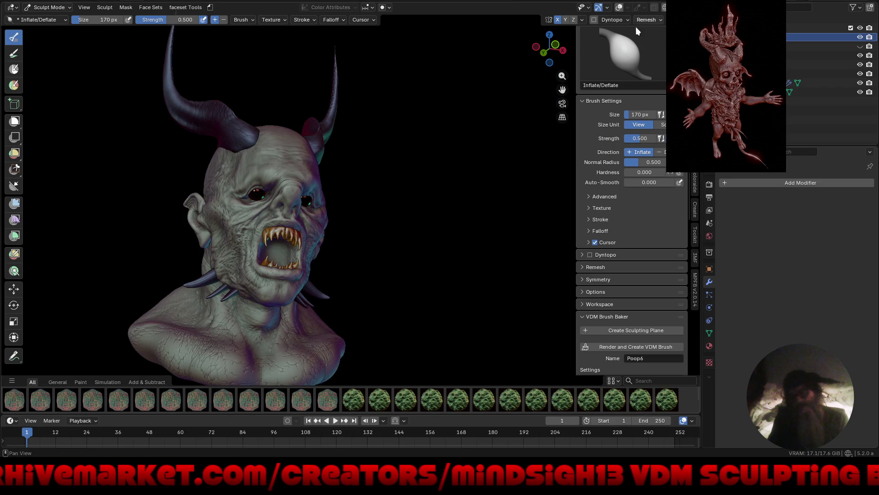
Step: Orbit around the demon's face and shrink the Inflate/Deflate brush radius to 72 px
mouse_move(441, 198)
middle_mouse_down()
mouse_move(434, 210)
mouse_move(394, 210)
mouse_move(458, 201)
mouse_move(462, 237)
mouse_move(424, 226)
mouse_move(430, 206)
mouse_move(446, 203)
middle_mouse_up()
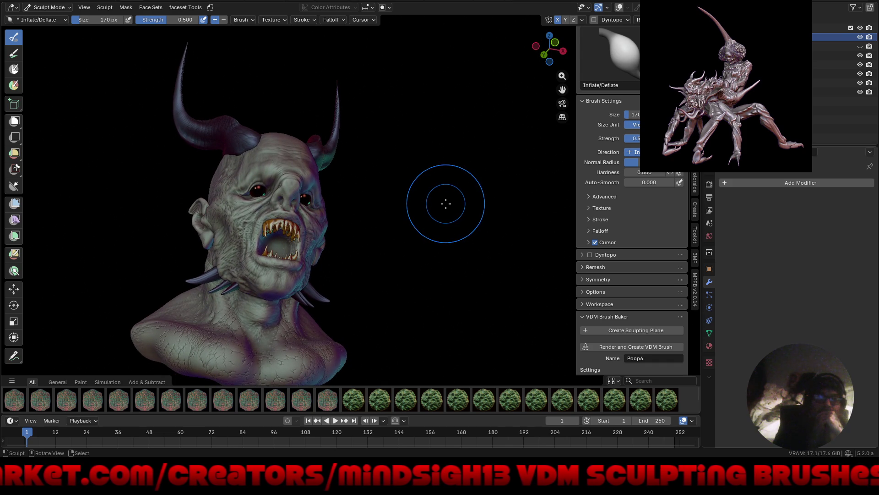
mouse_move(407, 209)
middle_mouse_down()
mouse_move(451, 238)
mouse_move(504, 238)
mouse_move(476, 242)
mouse_move(488, 232)
middle_mouse_up()
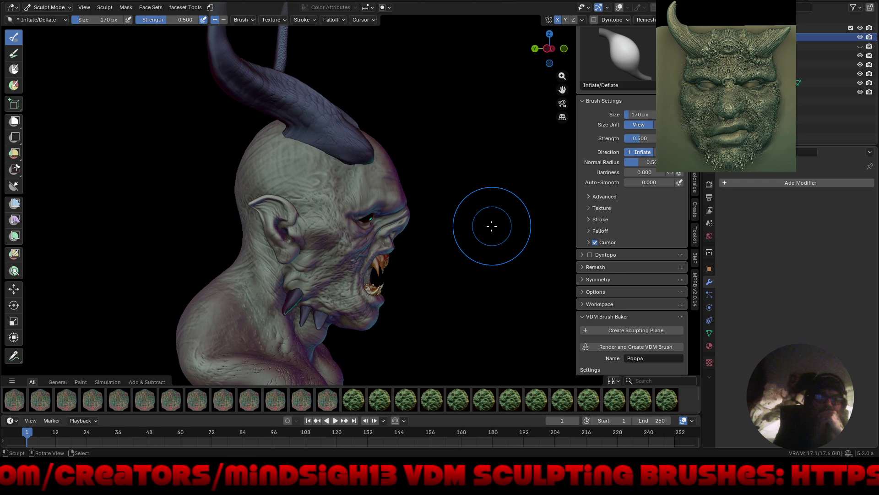
scroll(376, 237, "up", 6)
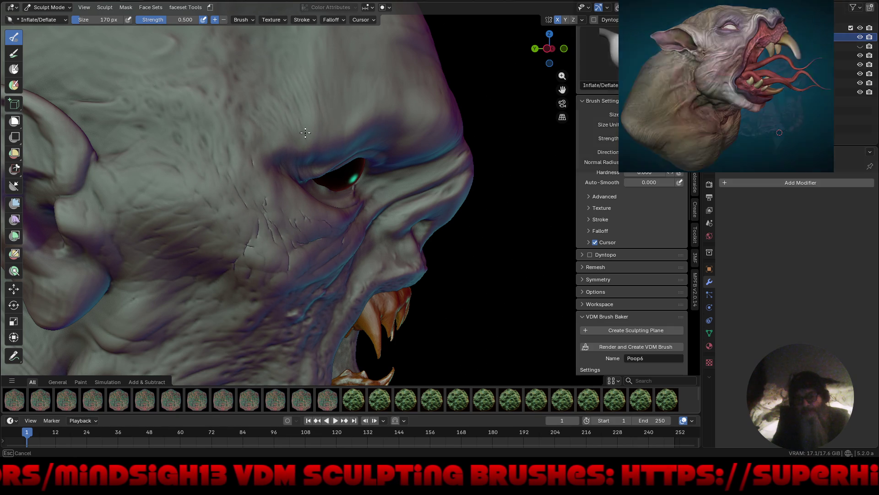
scroll(223, 185, "down", 6)
mouse_move(223, 185)
middle_mouse_down()
mouse_move(229, 248)
mouse_move(192, 202)
middle_mouse_up()
scroll(179, 183, "up", 5)
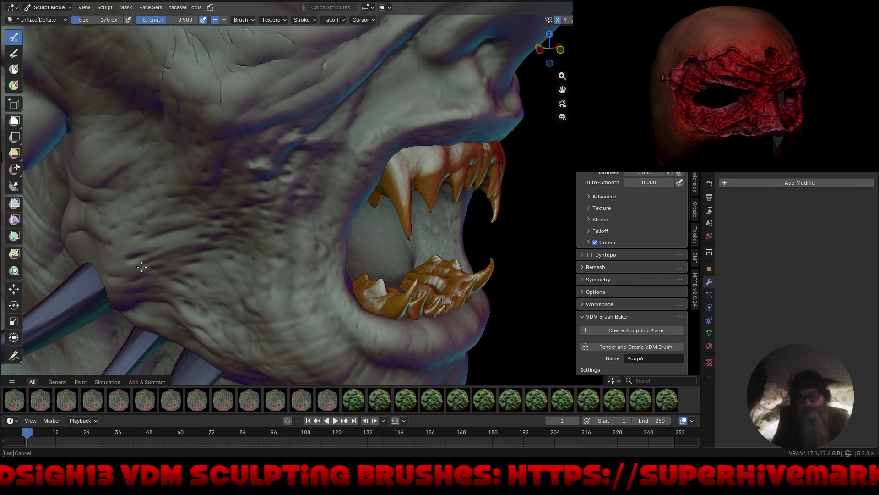
middle_click_drag(190, 298, 189, 298)
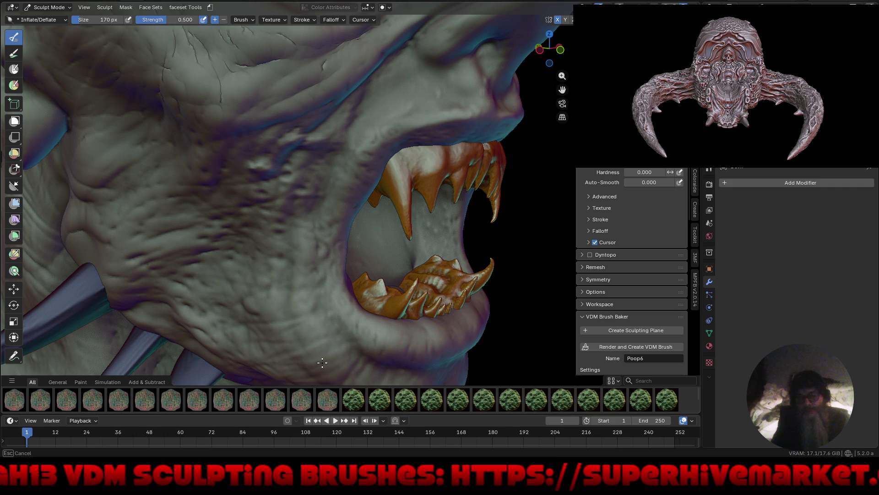
key("f")
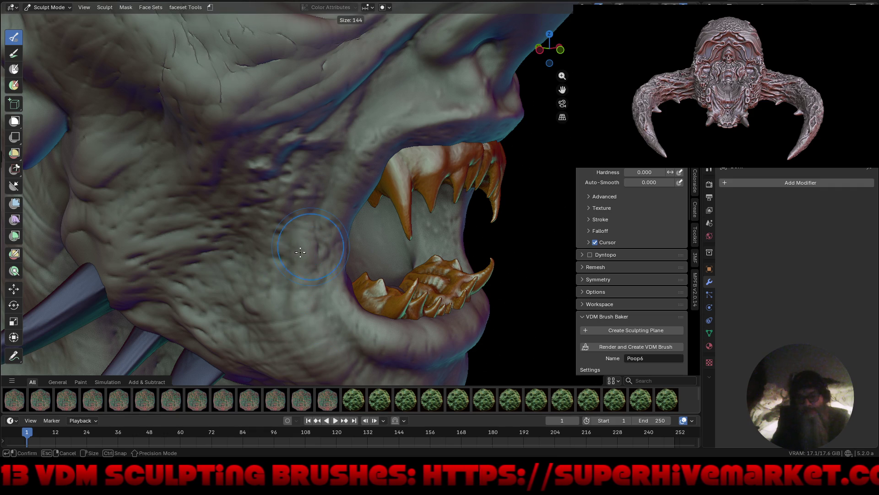
left_click(293, 262)
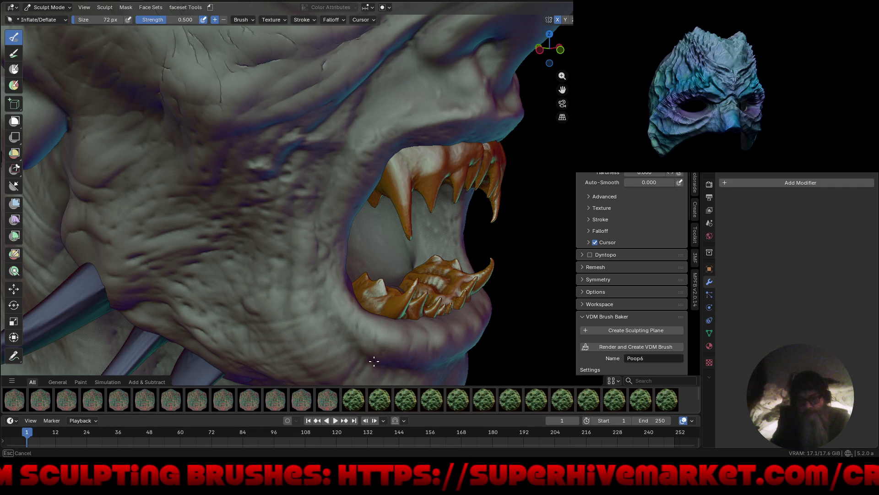
middle_click_drag(352, 337, 346, 293)
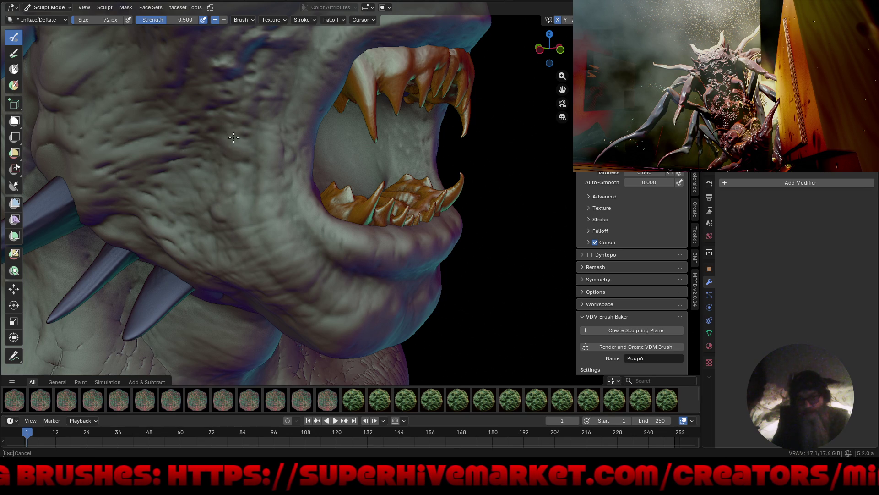
scroll(219, 172, "down", 5)
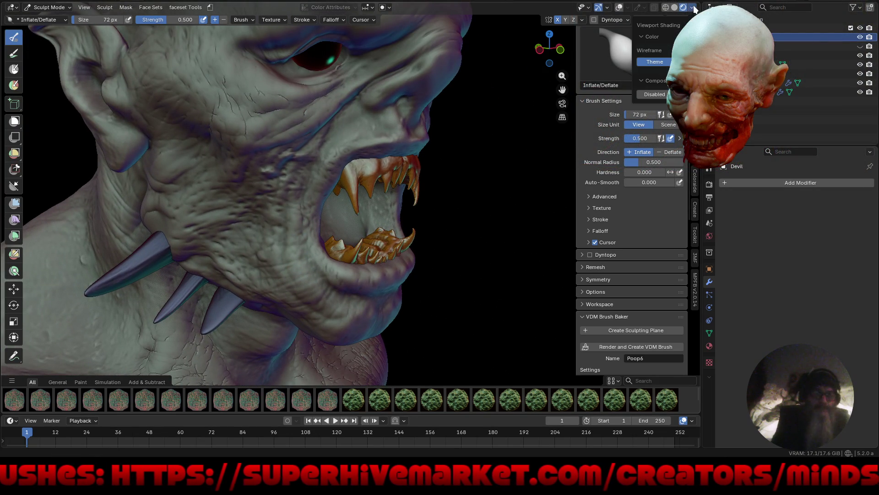
Step: In Render settings, switch the studio lighting to the green light after trying the purple one
left_click(713, 183)
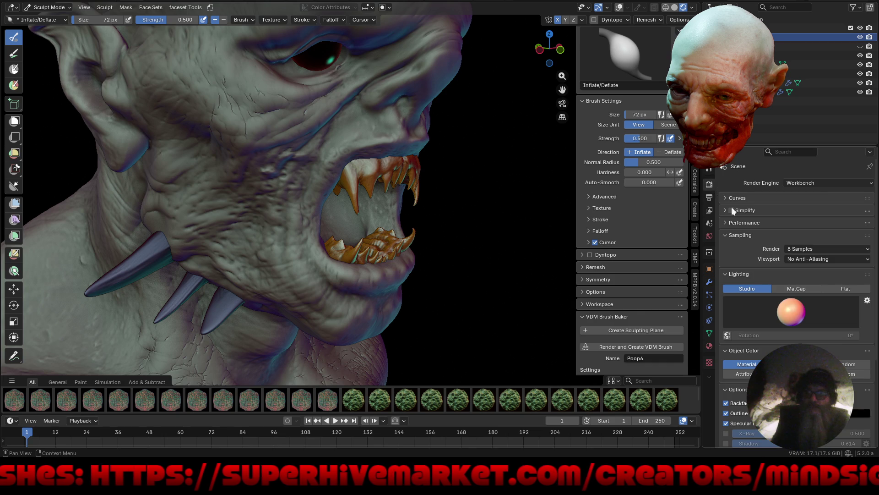
left_click(795, 308)
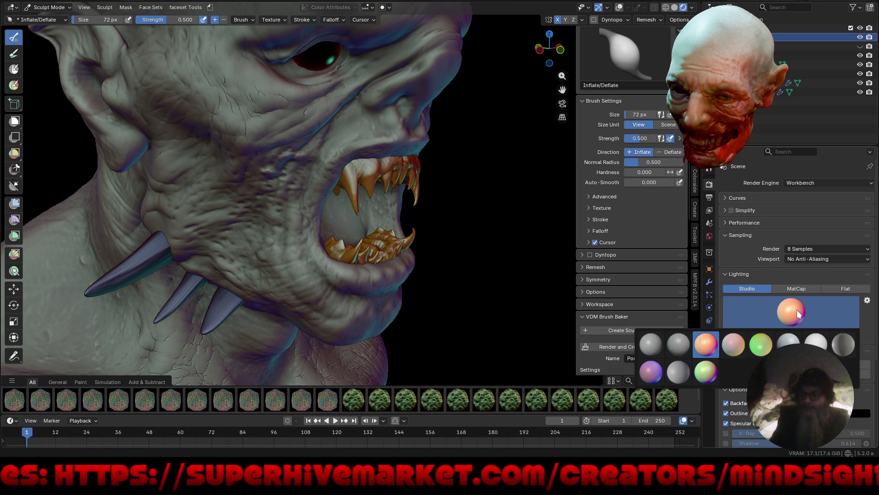
left_click(649, 372)
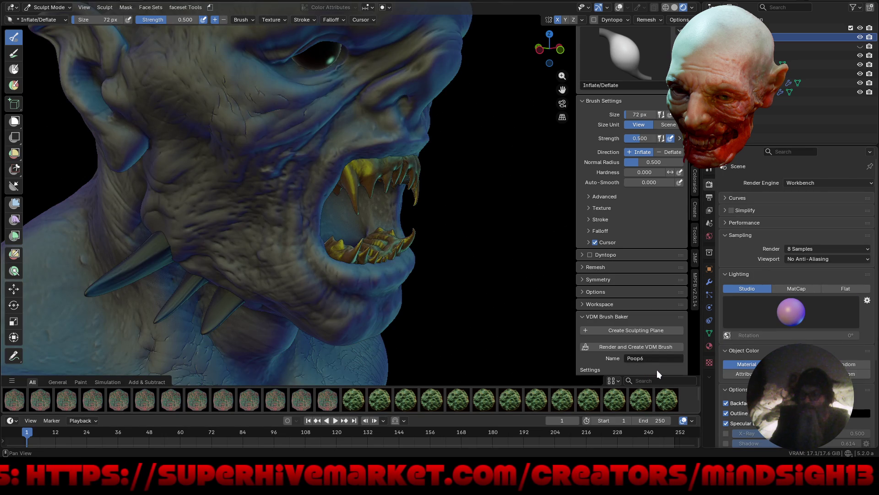
left_click(789, 309)
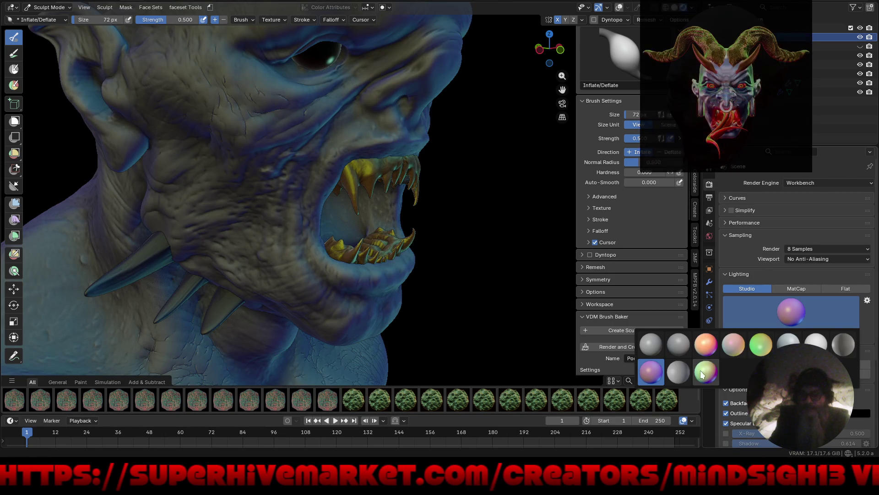
left_click(704, 370)
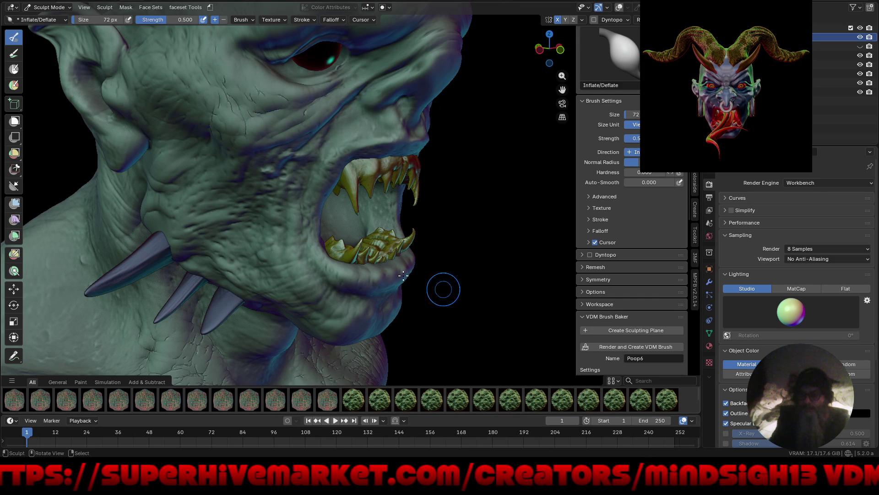
Step: Zoom out to the whole horned bust and hide the interface for a full-screen viewport
scroll(420, 282, "down", 5)
mouse_move(343, 365)
middle_mouse_down()
mouse_move(402, 280)
mouse_move(408, 288)
mouse_move(430, 268)
mouse_move(303, 284)
mouse_move(421, 291)
mouse_move(314, 279)
mouse_move(403, 310)
mouse_move(440, 293)
middle_mouse_up()
key("ctrl+alt+space")
mouse_move(462, 290)
middle_mouse_down()
mouse_move(454, 274)
mouse_move(450, 301)
mouse_move(406, 310)
mouse_move(418, 281)
middle_mouse_up()
scroll(373, 263, "up", 3)
scroll(450, 294, "down", 3)
scroll(401, 310, "up", 3)
scroll(400, 312, "down", 3)
mouse_move(399, 311)
middle_mouse_down()
mouse_move(459, 259)
mouse_move(415, 258)
mouse_move(535, 278)
mouse_move(469, 270)
mouse_move(447, 249)
middle_mouse_up()
scroll(459, 259, "up", 3)
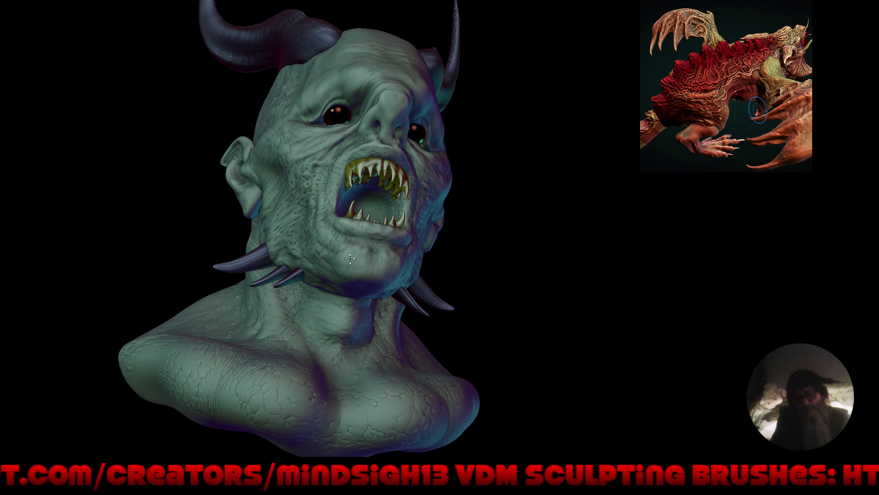
left_click(331, 300)
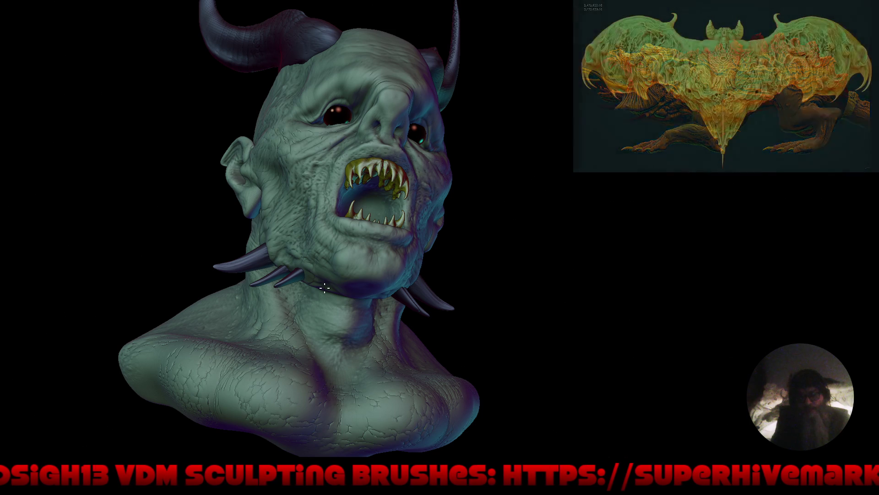
mouse_move(323, 288)
middle_mouse_down()
mouse_move(339, 287)
mouse_move(256, 289)
middle_mouse_up()
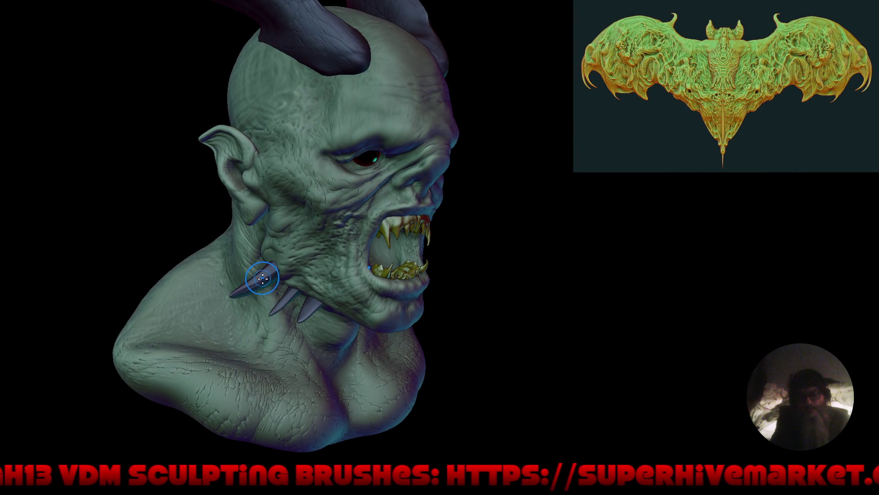
Step: Resize the brush to 690 px and inspect the cheek spikes, jaw and teeth
left_click(264, 277, "alt")
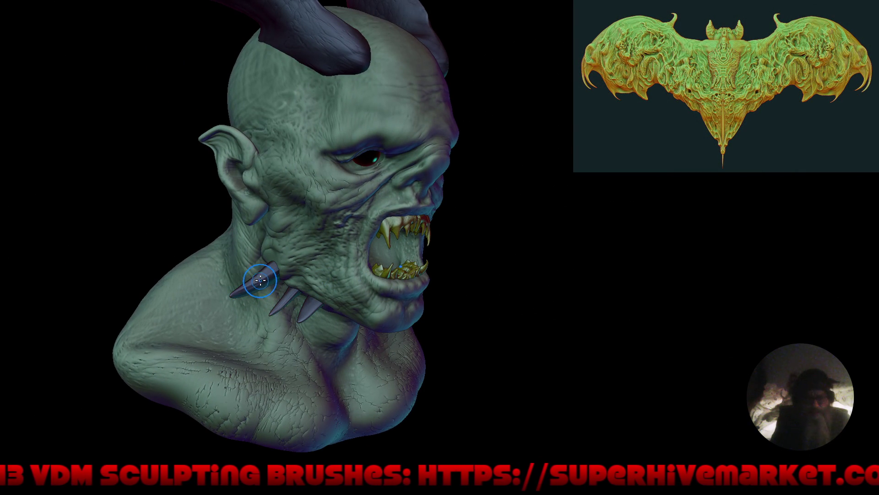
key("f")
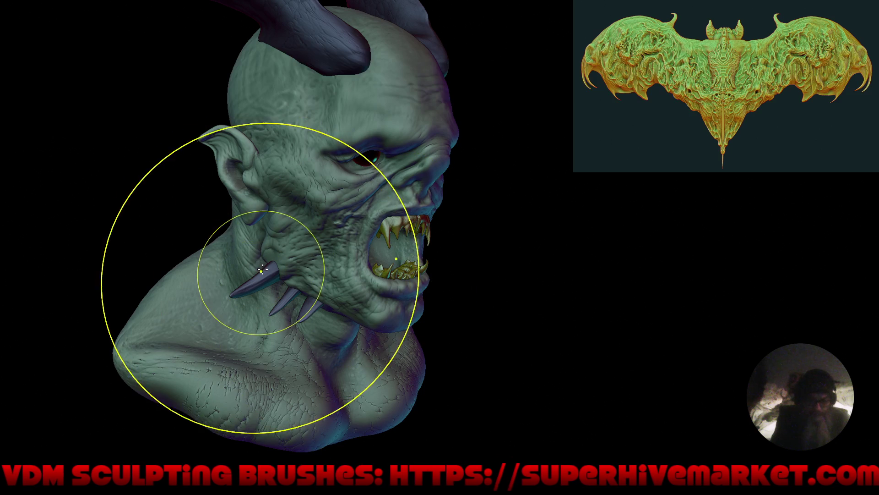
left_click(267, 257)
mouse_move(262, 244)
right_mouse_down()
mouse_move(334, 320)
mouse_move(351, 276)
mouse_move(298, 259)
mouse_move(225, 177)
mouse_move(256, 220)
mouse_move(232, 218)
mouse_move(295, 287)
mouse_move(251, 294)
mouse_move(290, 398)
right_mouse_up()
right_click_drag(322, 428, 315, 442)
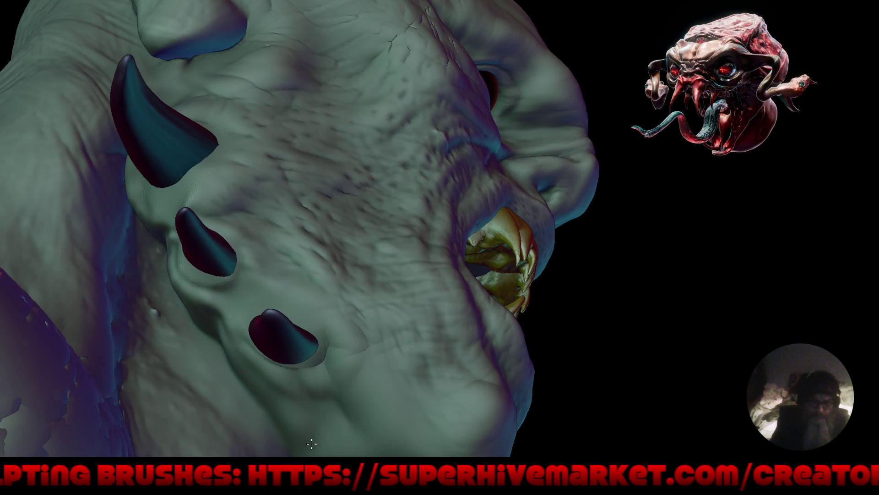
right_click_drag(257, 357, 215, 253)
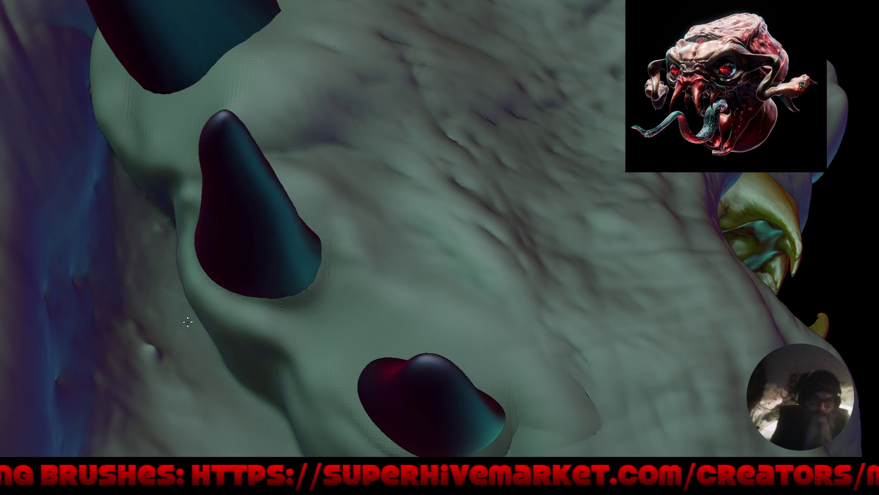
right_click_drag(210, 204, 274, 329)
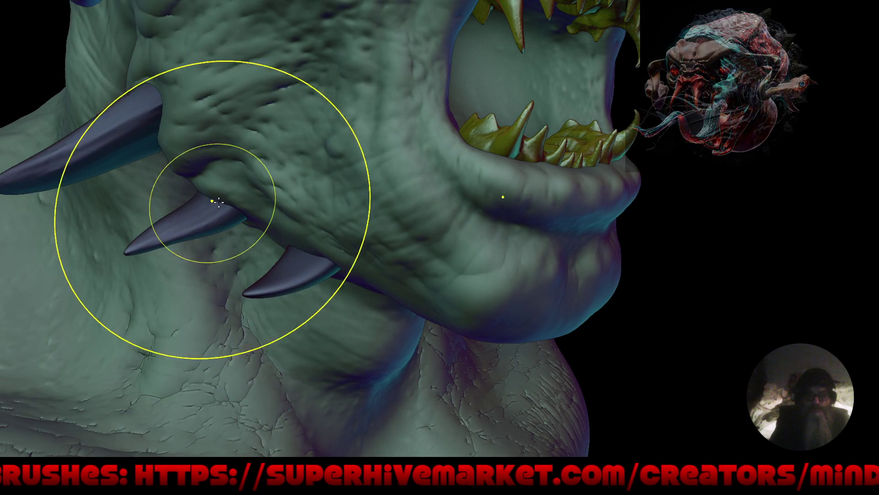
mouse_move(160, 88)
right_mouse_down()
mouse_move(349, 287)
mouse_move(414, 263)
mouse_move(481, 304)
mouse_move(499, 251)
mouse_move(490, 237)
mouse_move(468, 261)
mouse_move(476, 221)
mouse_move(494, 255)
mouse_move(512, 256)
mouse_move(483, 265)
mouse_move(535, 255)
mouse_move(531, 246)
mouse_move(504, 273)
mouse_move(502, 296)
mouse_move(465, 289)
mouse_move(483, 303)
mouse_move(614, 279)
mouse_move(590, 257)
mouse_move(508, 273)
mouse_move(513, 261)
mouse_move(502, 277)
mouse_move(503, 264)
right_mouse_up()
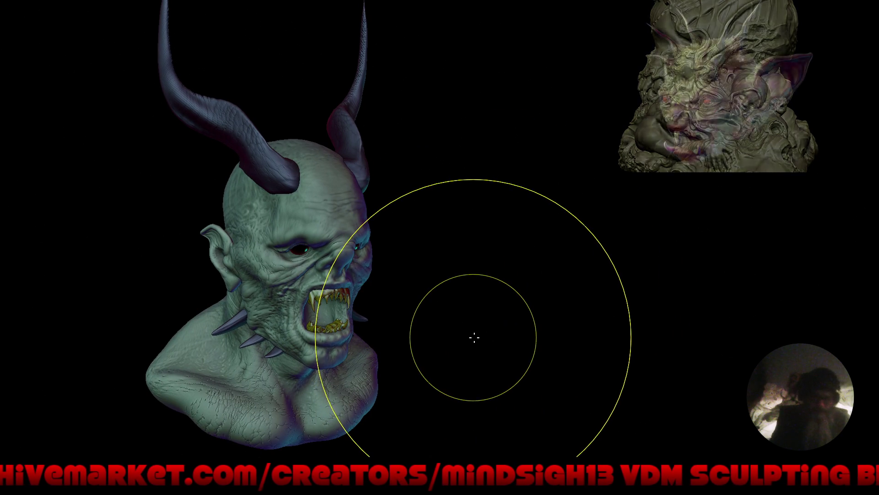
Step: Restore the full interface and switch viewport lighting from Studio to MatCap
key("ctrl+alt+space")
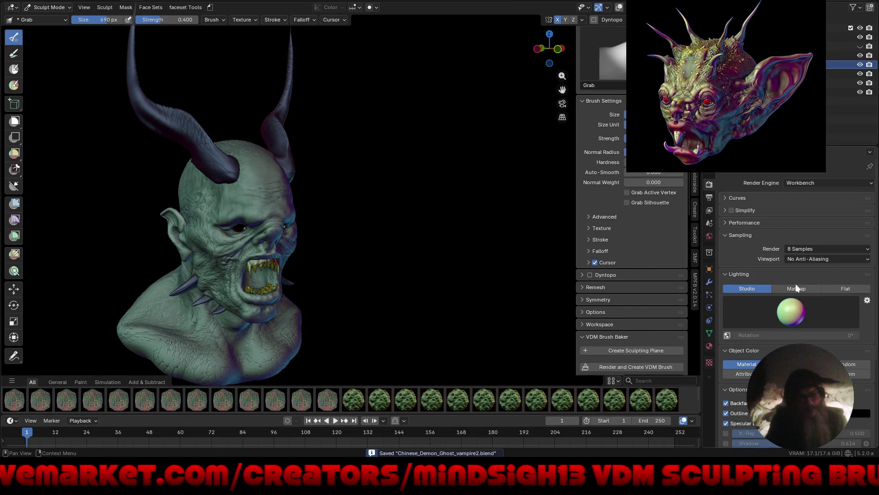
left_click(795, 289)
mouse_move(447, 275)
middle_mouse_down()
mouse_move(423, 255)
mouse_move(447, 275)
mouse_move(422, 259)
mouse_move(398, 259)
mouse_move(417, 268)
mouse_move(430, 261)
middle_mouse_up()
middle_click_drag(473, 279, 434, 295)
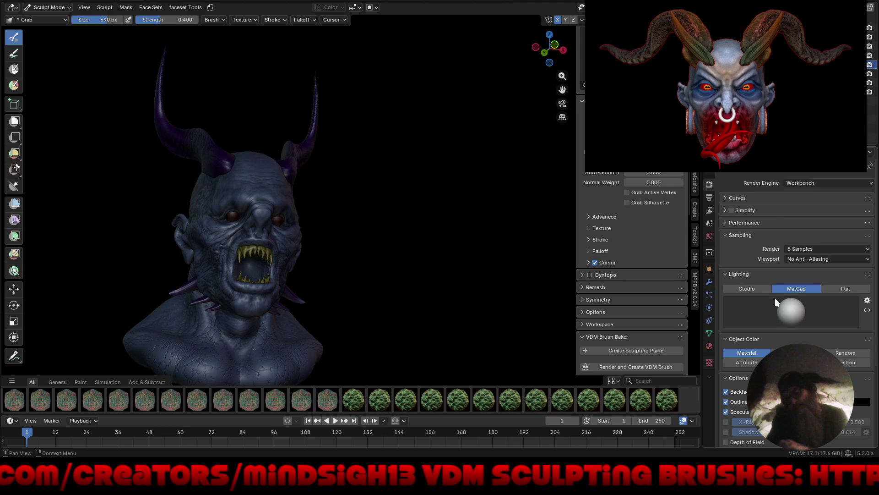
Step: Try the dark navy and pearly pink-green matcaps on the bust
left_click(800, 311)
left_click(817, 225)
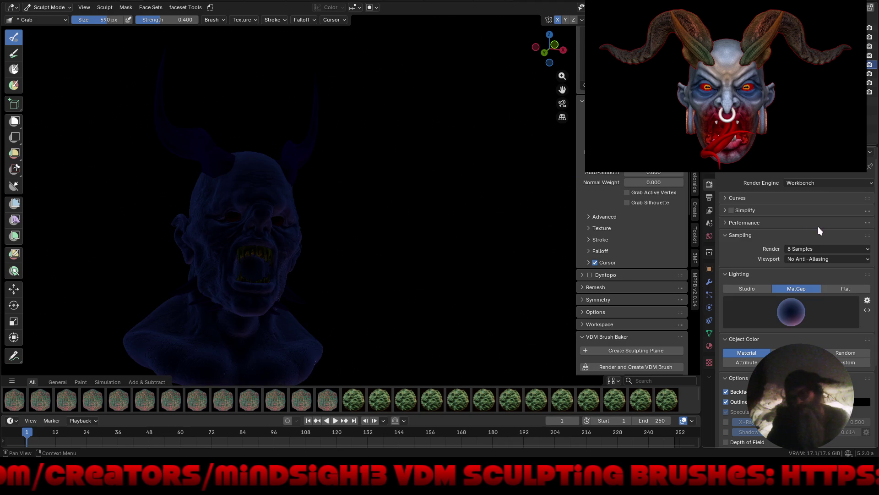
left_click(790, 315)
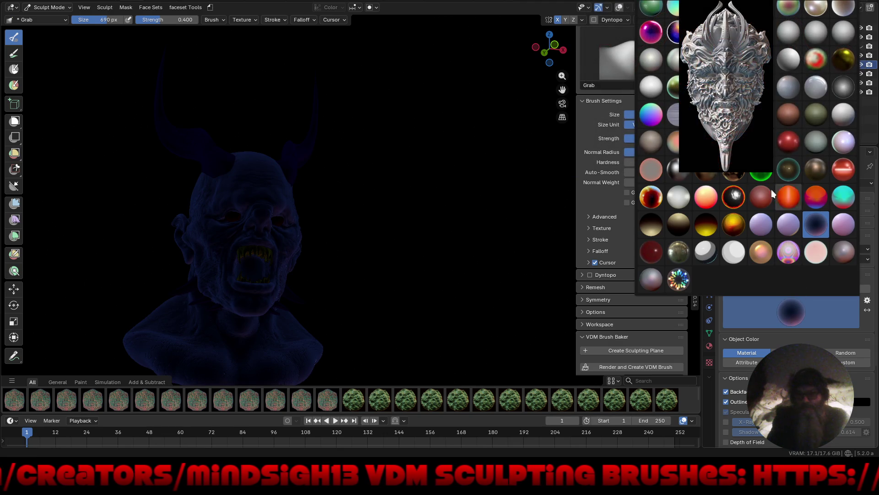
left_click(843, 142)
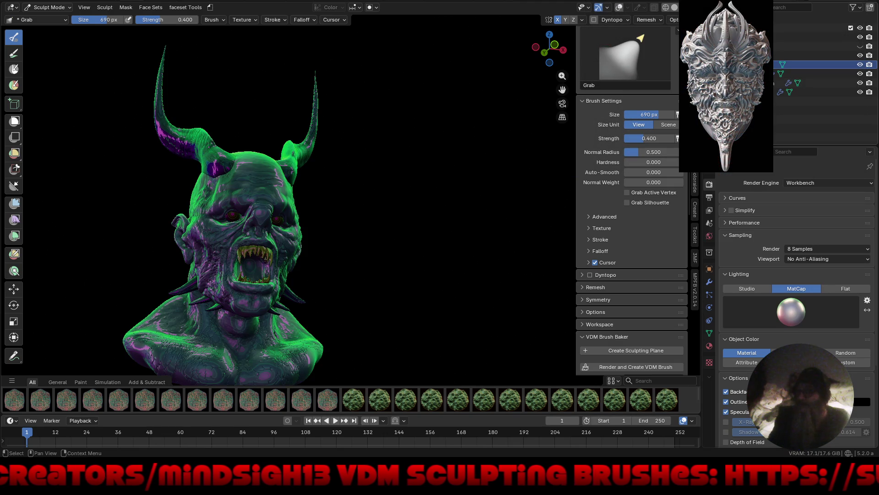
mouse_move(435, 230)
middle_mouse_down()
mouse_move(382, 237)
mouse_move(390, 255)
mouse_move(361, 234)
middle_mouse_up()
Step: Compare the dark red and glossy red matcaps, settle on dark red, and close in on the face
left_click(796, 311)
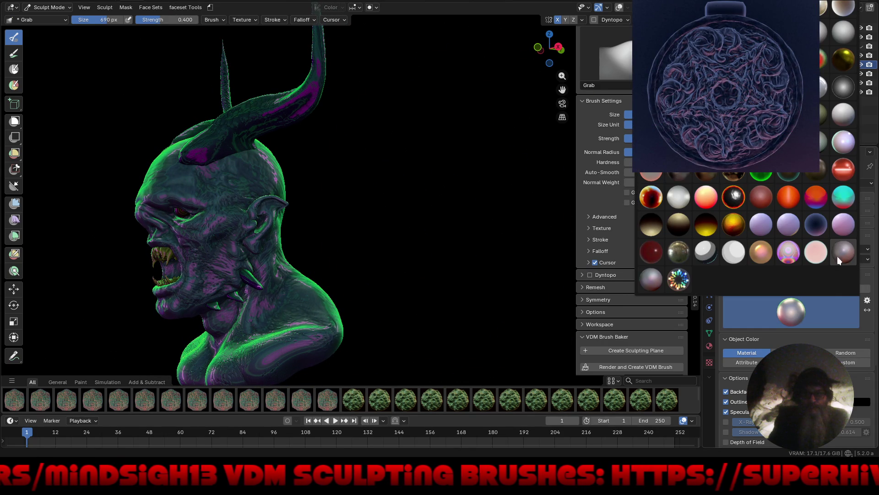
left_click(650, 252)
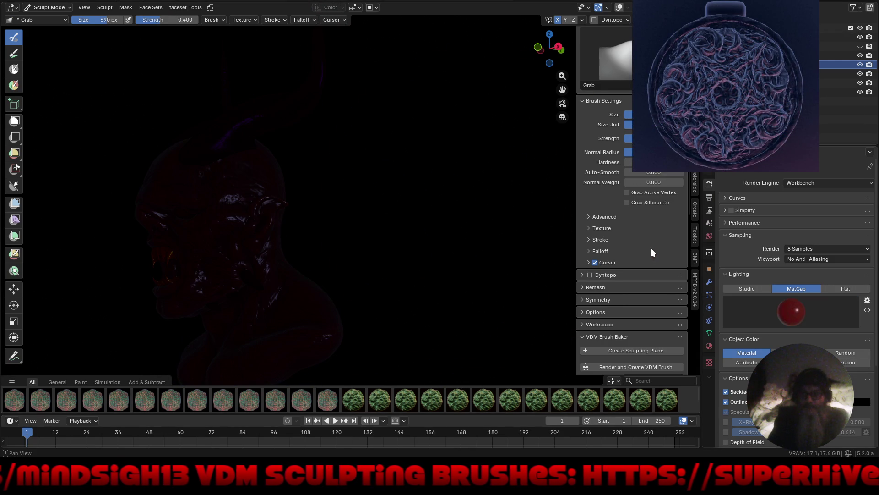
left_click(801, 310)
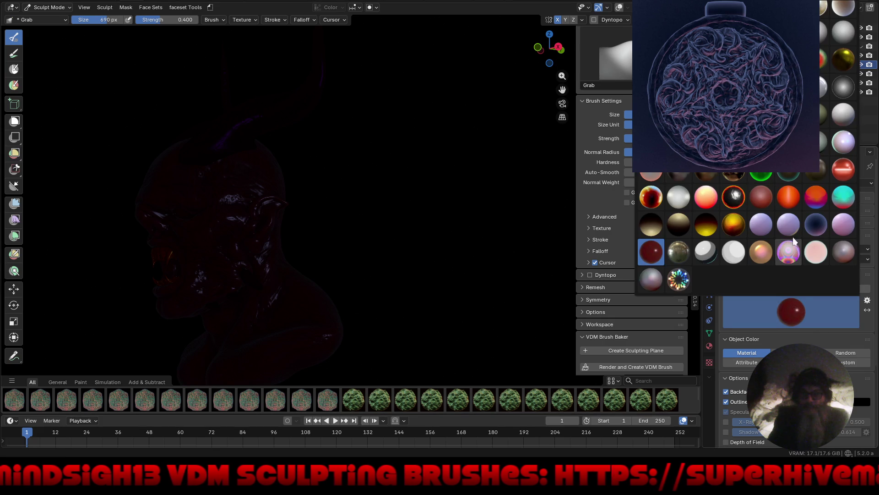
left_click(788, 178)
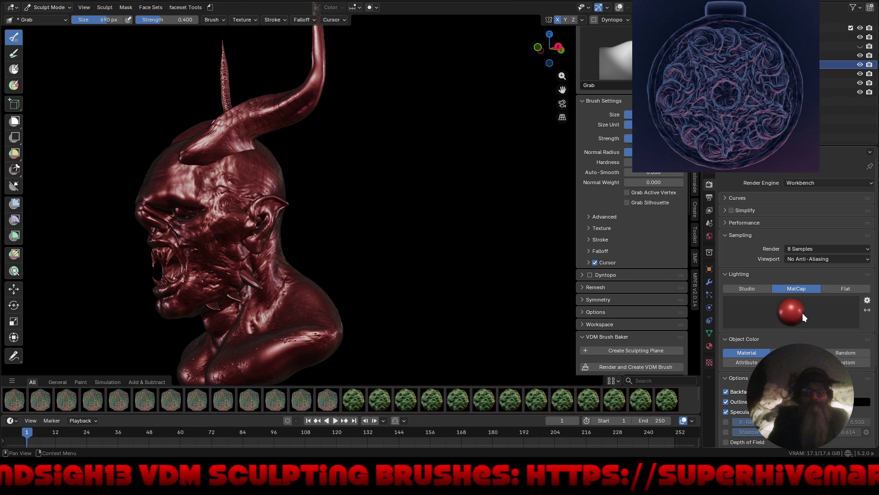
left_click(803, 312)
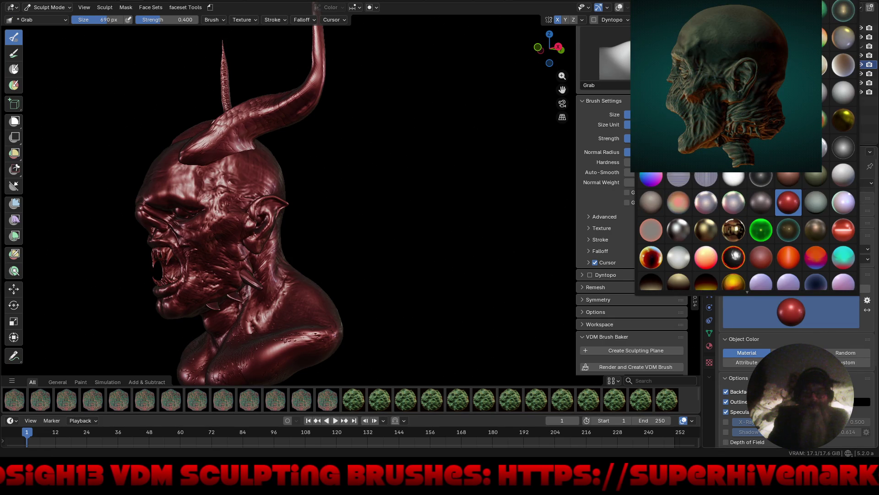
left_click(651, 256)
mouse_move(445, 179)
middle_mouse_down()
mouse_move(363, 234)
mouse_move(439, 226)
mouse_move(426, 229)
middle_mouse_up()
middle_click_drag(279, 261, 318, 190, "ctrl")
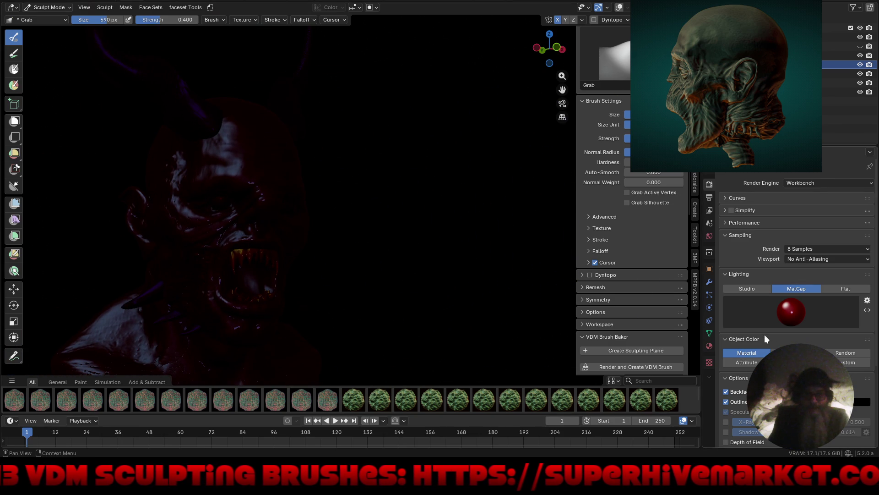
scroll(728, 229, "down", 5)
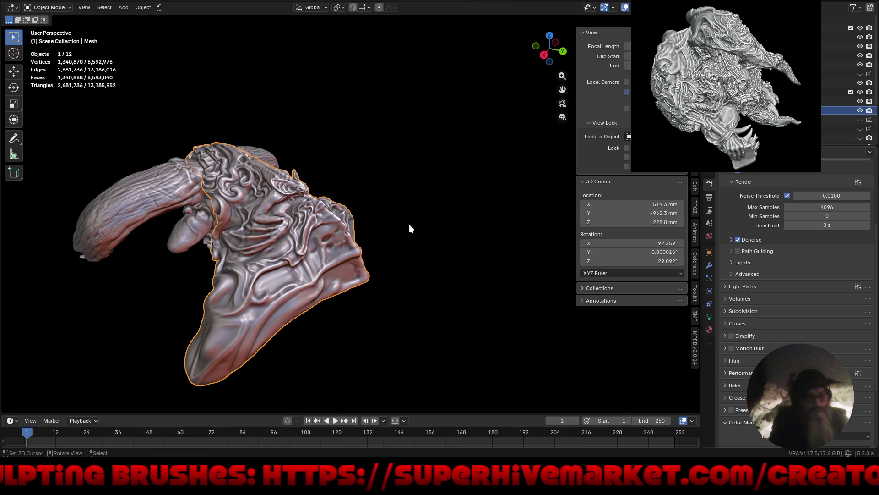
Step: Orbit the view to face the ornately detailed bust head-on
mouse_move(389, 235)
middle_mouse_down()
mouse_move(497, 235)
mouse_move(404, 186)
mouse_move(318, 241)
mouse_move(318, 267)
mouse_move(504, 222)
middle_mouse_up()
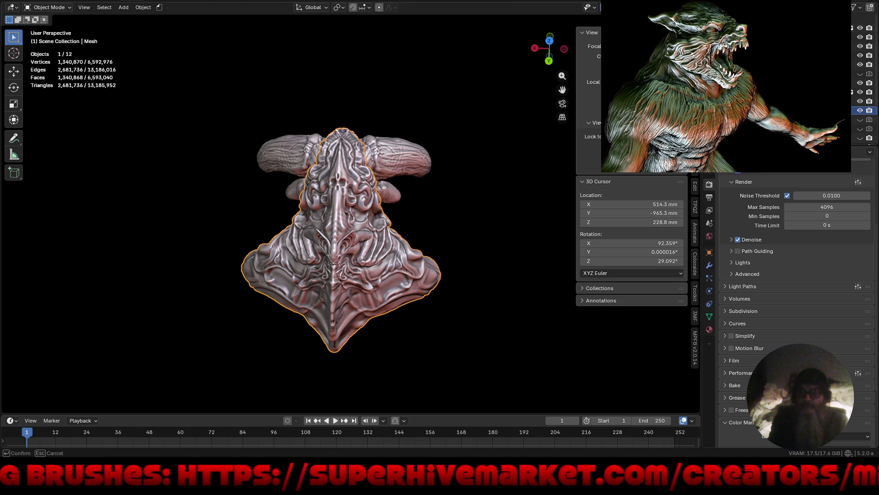
mouse_move(338, 275)
middle_mouse_down("ctrl")
mouse_move(338, 229)
mouse_move(339, 261)
middle_mouse_up("ctrl")
key("ctrl+alt+space")
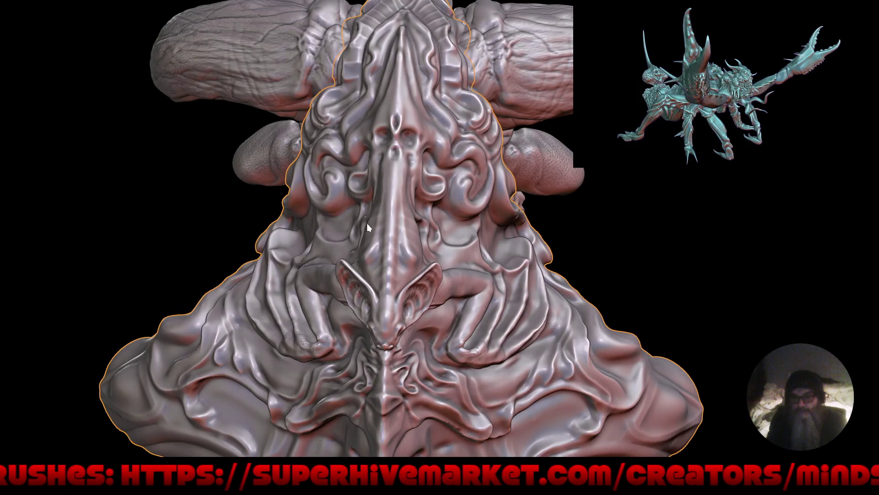
mouse_move(395, 250)
middle_mouse_down("shift")
mouse_move(424, 271)
mouse_move(416, 232)
mouse_move(425, 276)
mouse_move(351, 294)
mouse_move(337, 284)
mouse_move(361, 269)
mouse_move(327, 319)
mouse_move(300, 304)
mouse_move(362, 295)
mouse_move(349, 295)
middle_mouse_up("shift")
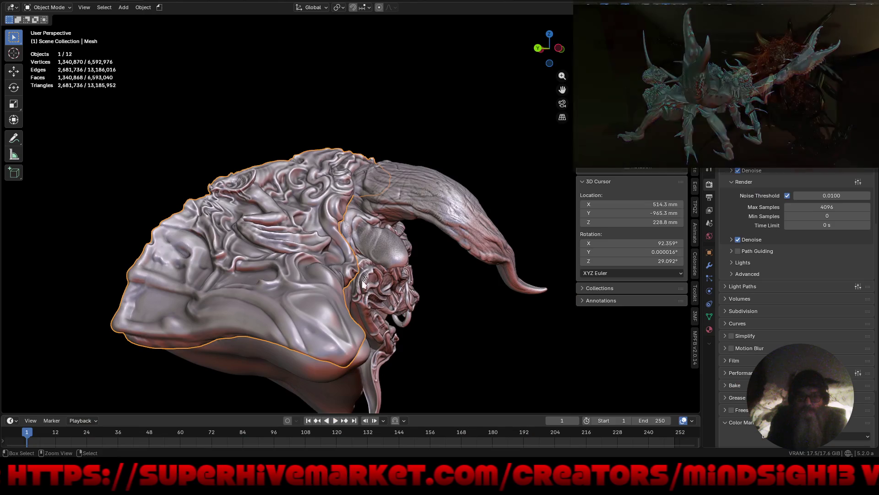
Step: Turn off specular highlights and switch the sculpt to a different matcap
left_click(692, 7)
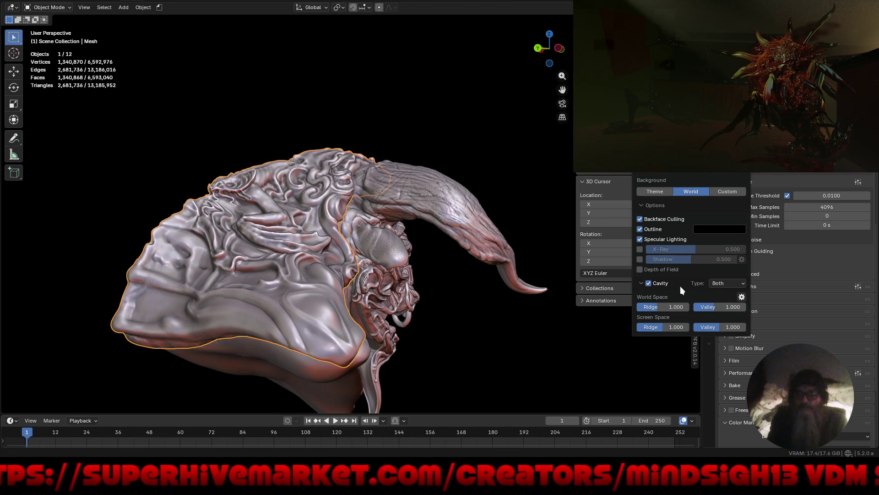
left_click(640, 238)
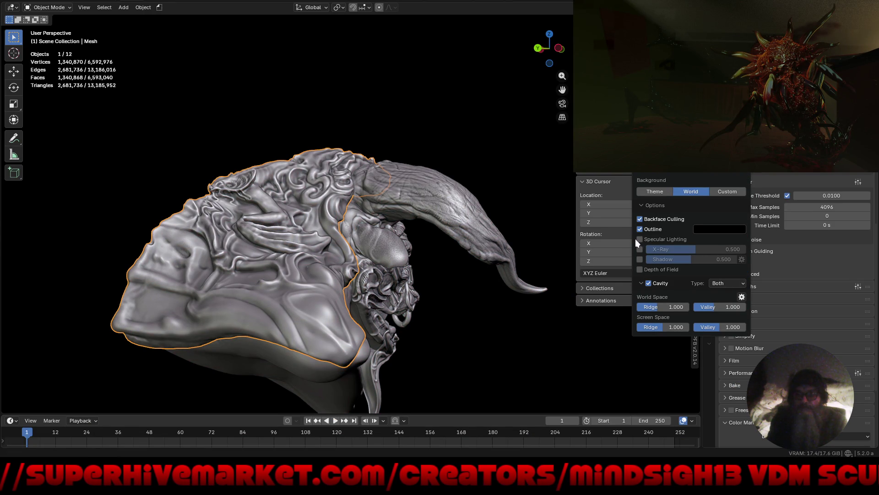
left_click(655, 73)
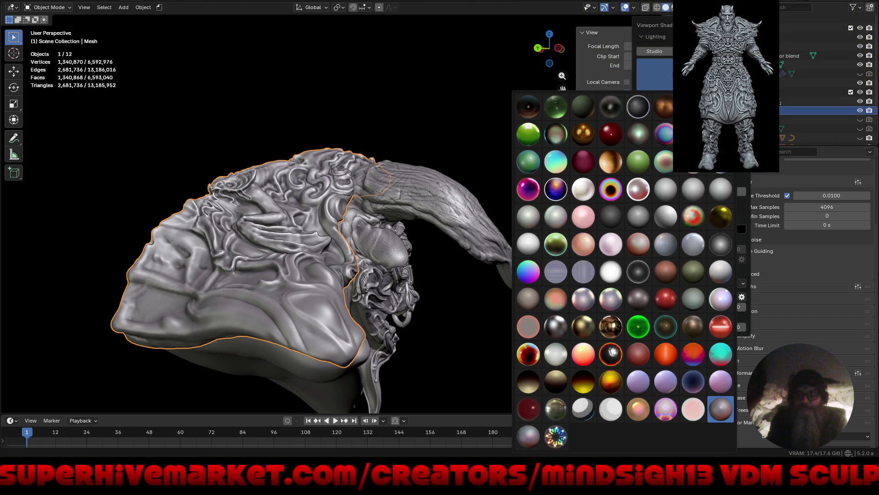
left_click(640, 216)
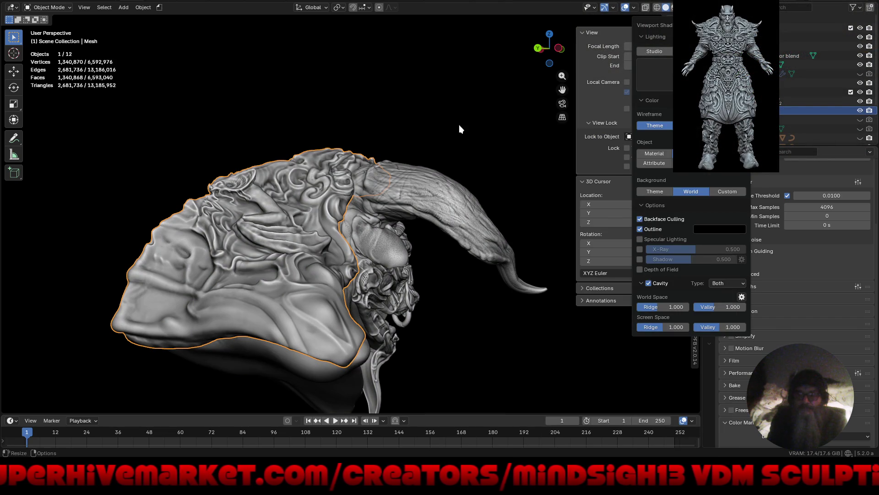
mouse_move(369, 105)
middle_mouse_down()
mouse_move(442, 144)
mouse_move(400, 163)
mouse_move(425, 129)
middle_mouse_up()
Step: Turn specular lighting back on and hide the interface for a full-screen viewport
left_click(679, 7)
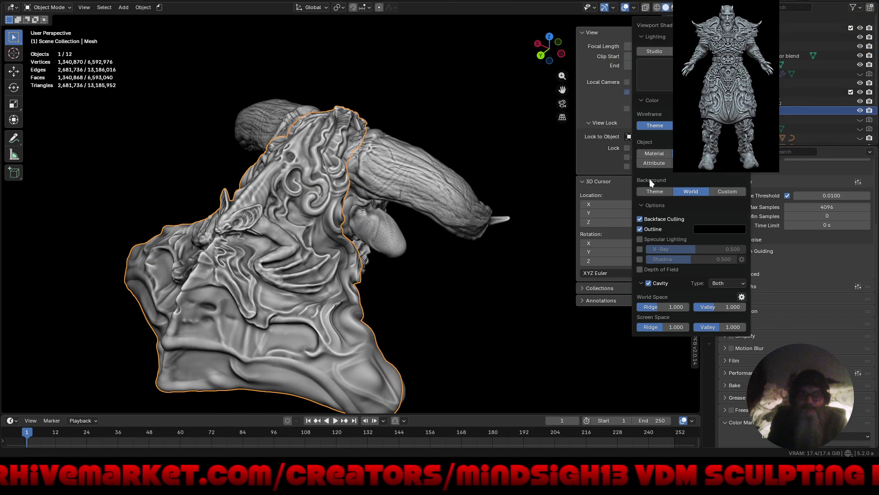
left_click(640, 239)
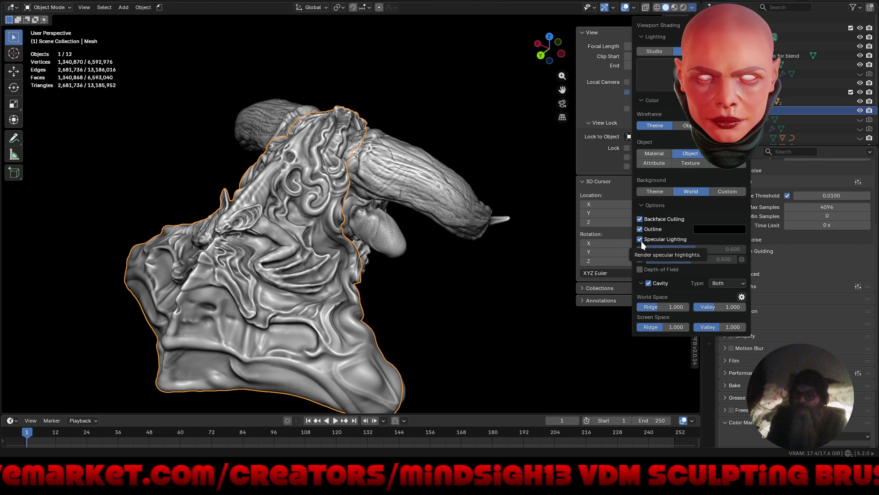
key("ctrl+alt+space")
scroll(344, 226, "up", 5)
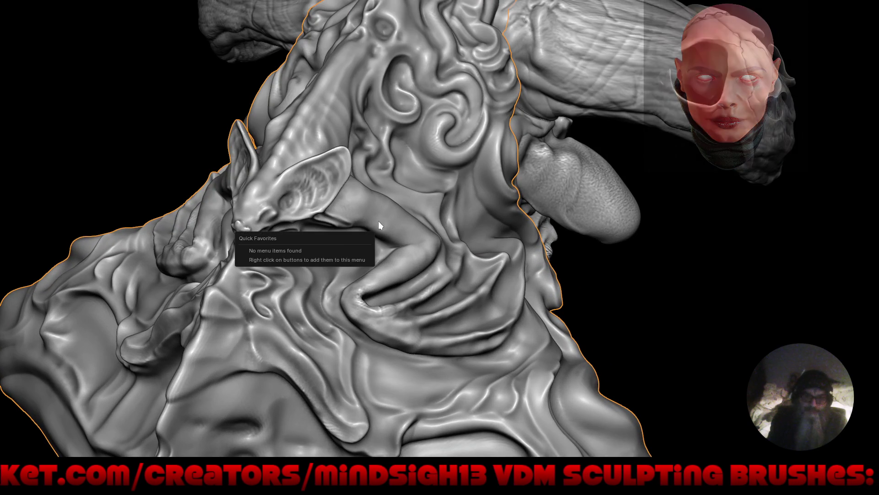
key("ctrl+Tab")
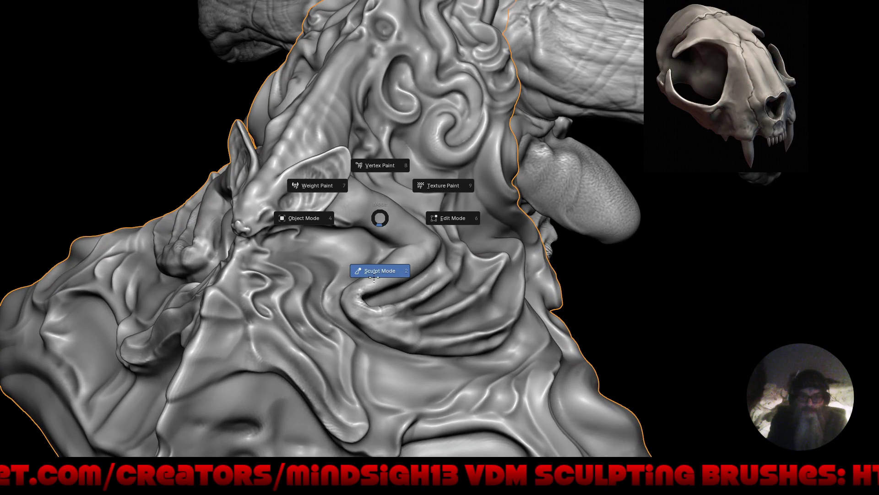
Step: Enter Sculpt Mode and pick the Crease Sharp brush from Quick Favorites
left_click(372, 276)
key("q")
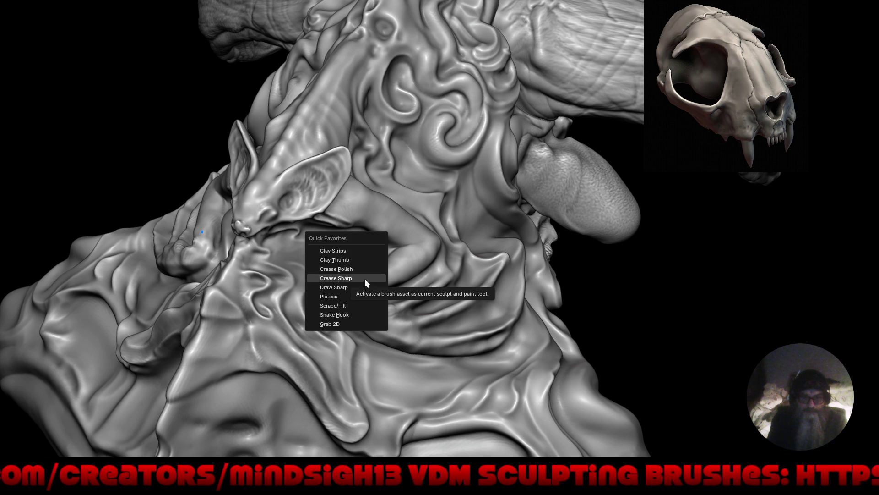
left_click(365, 279)
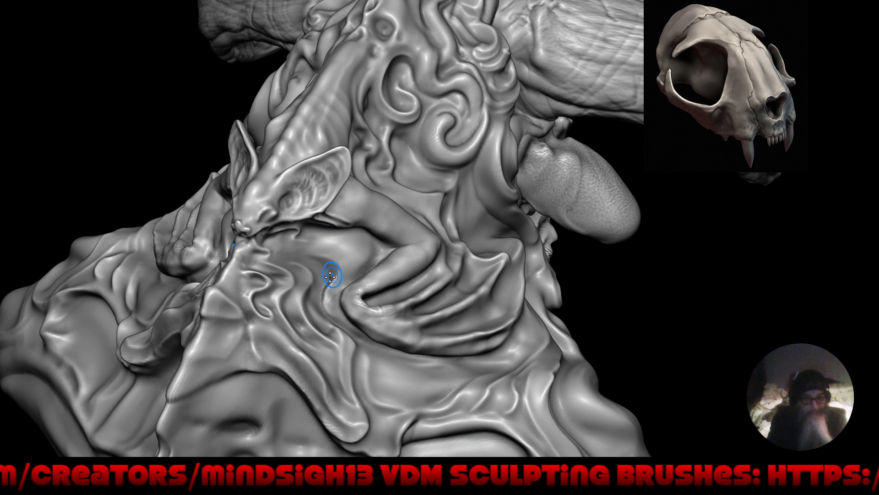
left_click(259, 248)
Step: Orbit, frame and zoom around the bust to inspect the horn, swirl and ear area
mouse_move(262, 277)
middle_mouse_down()
mouse_move(304, 298)
mouse_move(421, 245)
mouse_move(372, 147)
middle_mouse_up()
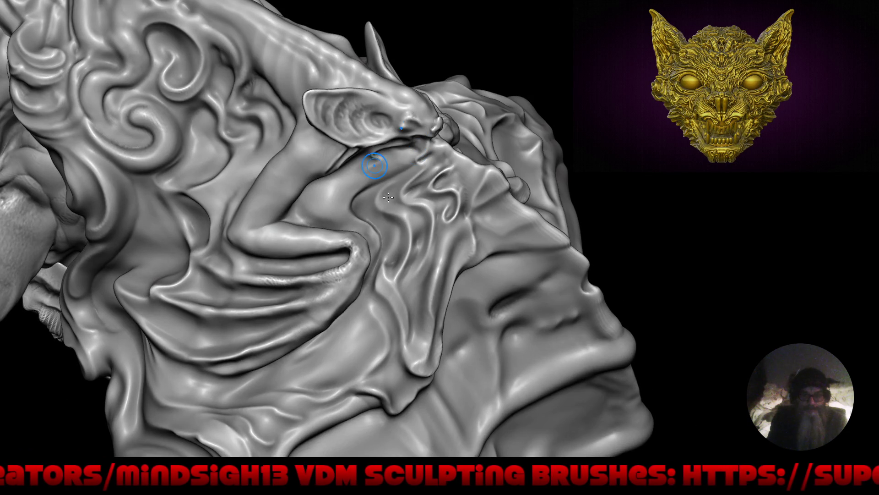
mouse_move(334, 196)
middle_mouse_down()
mouse_move(350, 261)
mouse_move(333, 261)
mouse_move(429, 187)
middle_mouse_up()
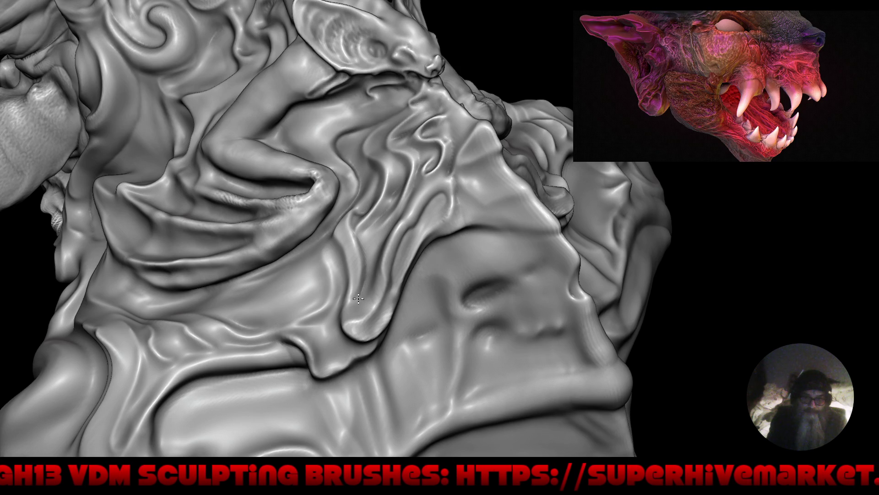
mouse_move(345, 261)
right_mouse_down()
mouse_move(334, 275)
mouse_move(371, 291)
mouse_move(320, 275)
right_mouse_up()
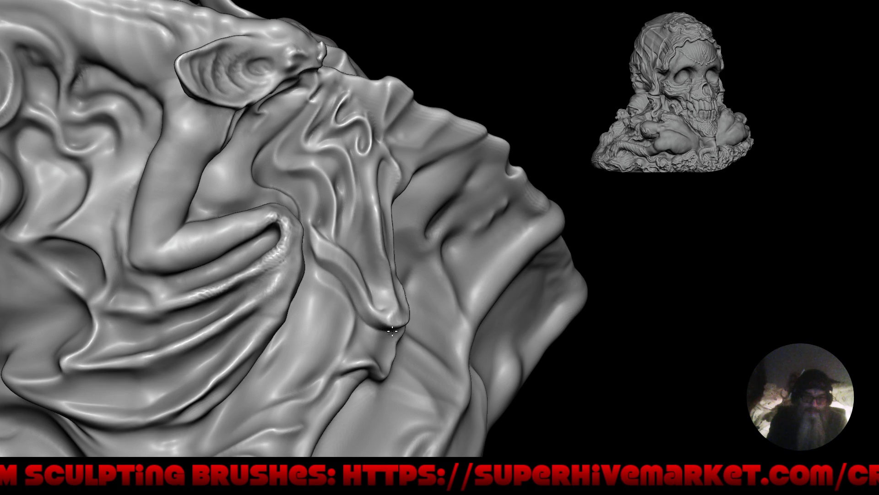
mouse_move(331, 249)
right_mouse_down("ctrl")
mouse_move(348, 293)
mouse_move(341, 308)
right_mouse_up("ctrl")
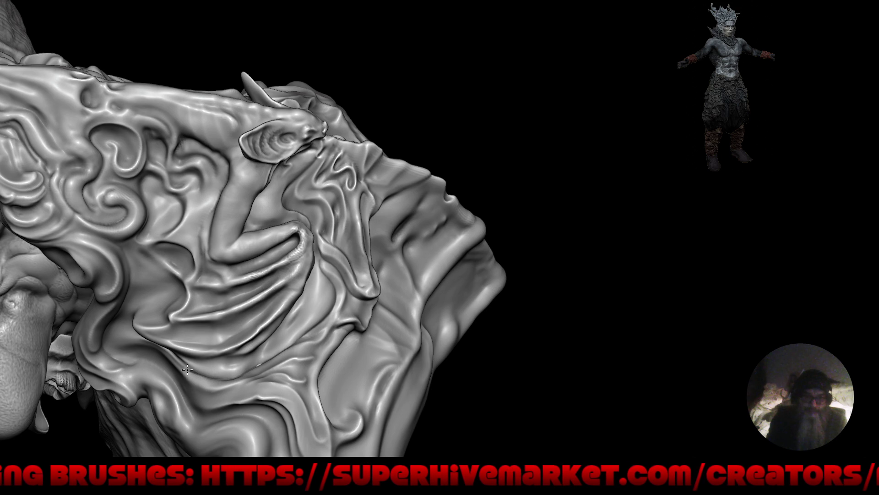
mouse_move(349, 310)
right_mouse_down()
mouse_move(333, 327)
mouse_move(314, 320)
mouse_move(446, 367)
mouse_move(448, 350)
mouse_move(456, 375)
mouse_move(369, 142)
mouse_move(367, 236)
mouse_move(361, 228)
mouse_move(435, 220)
right_mouse_up()
key("f")
right_click_drag(348, 160, 348, 214)
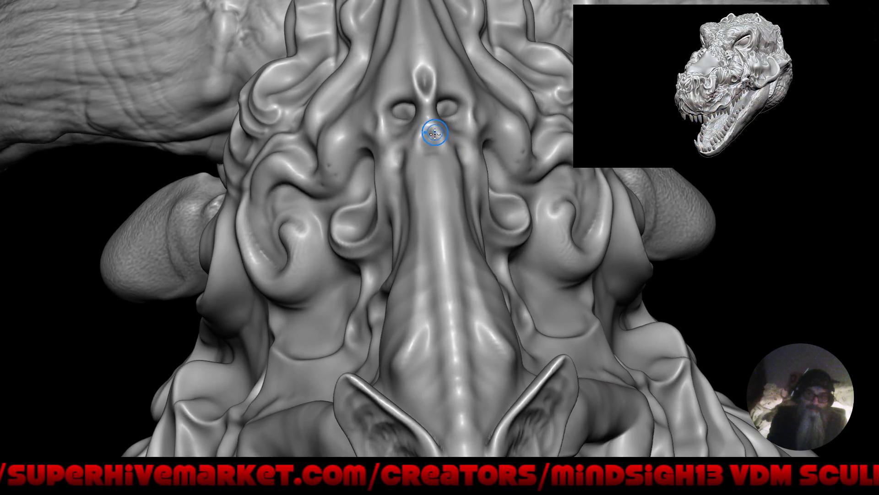
Step: Carve a nasal cavity below the eye sockets with Crease Sharp, then frame the model
left_click_drag(434, 133, 433, 139)
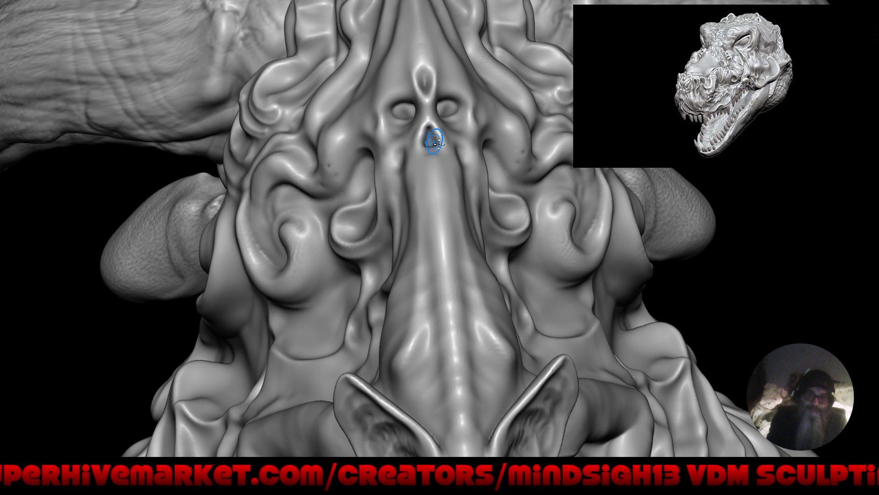
mouse_move(463, 147)
right_mouse_down()
mouse_move(493, 184)
mouse_move(388, 225)
right_mouse_up()
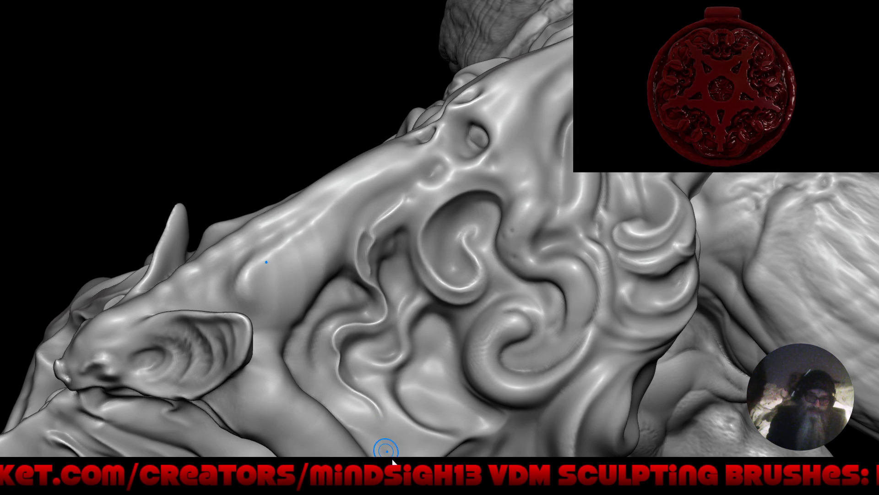
key("f")
mouse_move(418, 393)
right_mouse_down()
mouse_move(422, 259)
mouse_move(421, 311)
mouse_move(370, 281)
mouse_move(403, 294)
mouse_move(392, 310)
mouse_move(405, 280)
mouse_move(393, 264)
mouse_move(370, 329)
mouse_move(379, 245)
mouse_move(406, 238)
mouse_move(364, 237)
mouse_move(376, 246)
right_mouse_up()
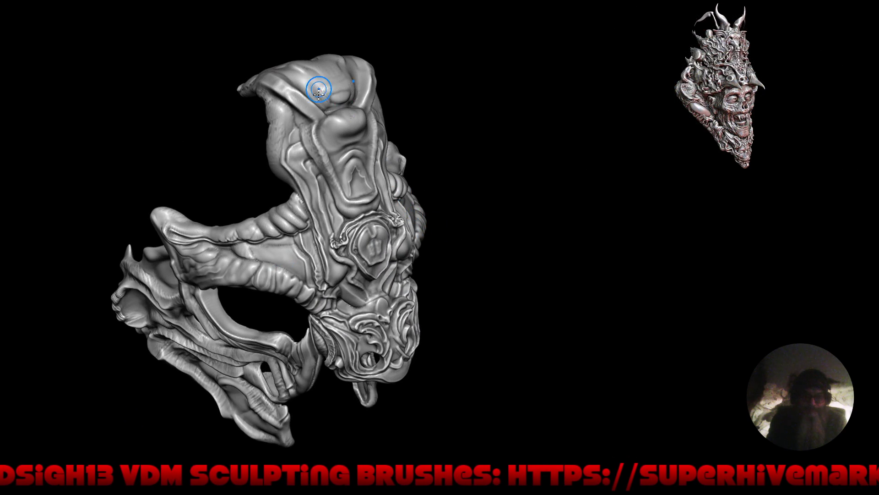
Step: Select the Draw Sharp brush and view the sculpt from the front, top and side
key("q")
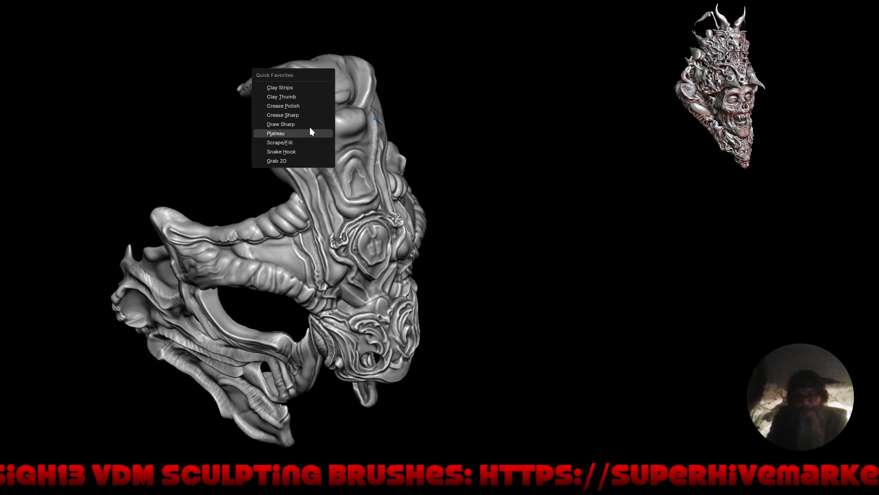
left_click(312, 124)
scroll(306, 73, "up", 3)
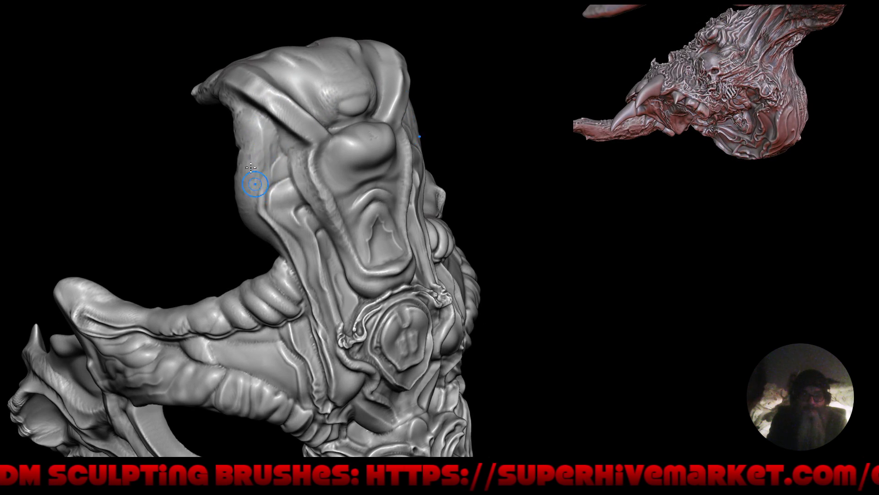
scroll(251, 173, "up", 2)
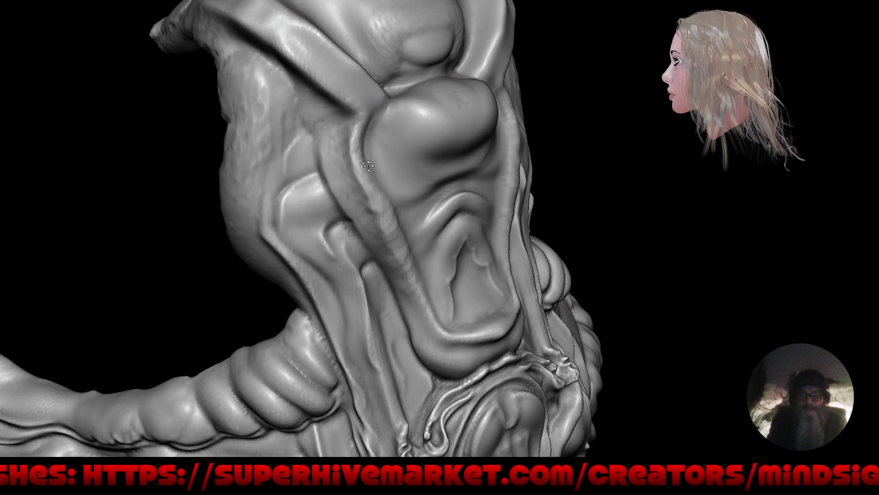
key("KP_1")
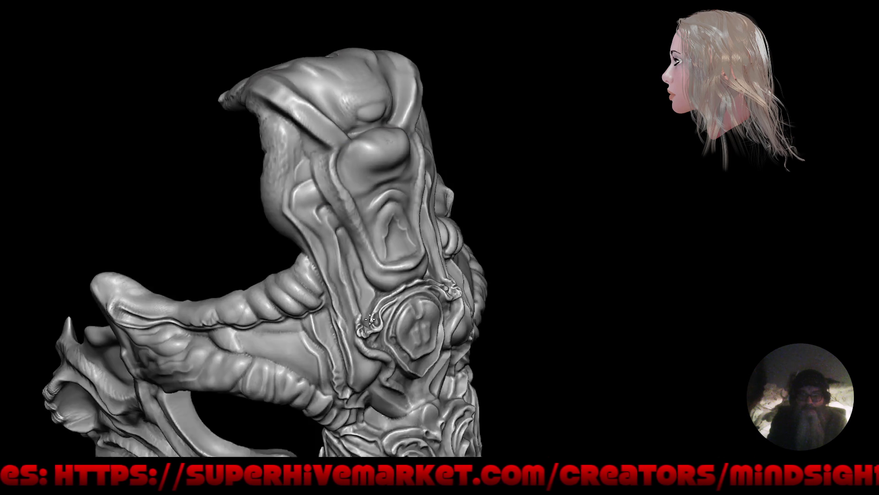
mouse_move(394, 331)
middle_mouse_down()
mouse_move(387, 267)
mouse_move(449, 214)
mouse_move(480, 223)
mouse_move(406, 204)
middle_mouse_up()
middle_click_drag(294, 308, 265, 254, "ctrl")
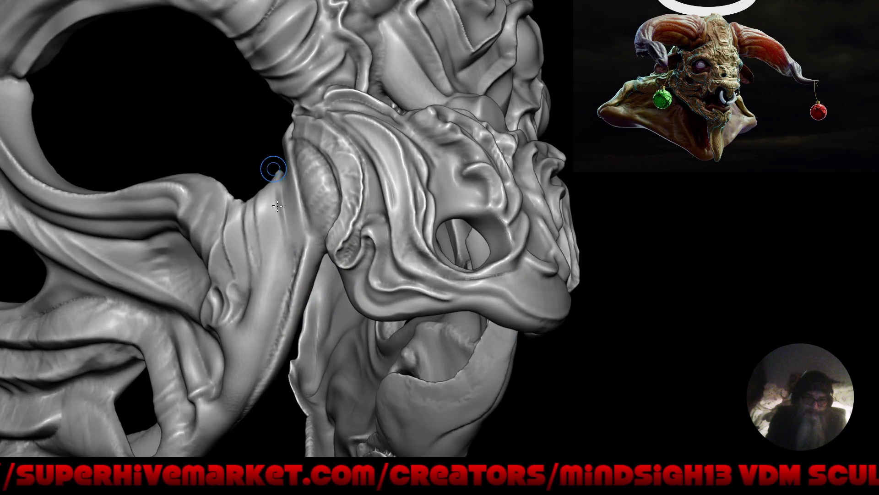
middle_click_drag(225, 215, 274, 228)
scroll(243, 226, "up", 3)
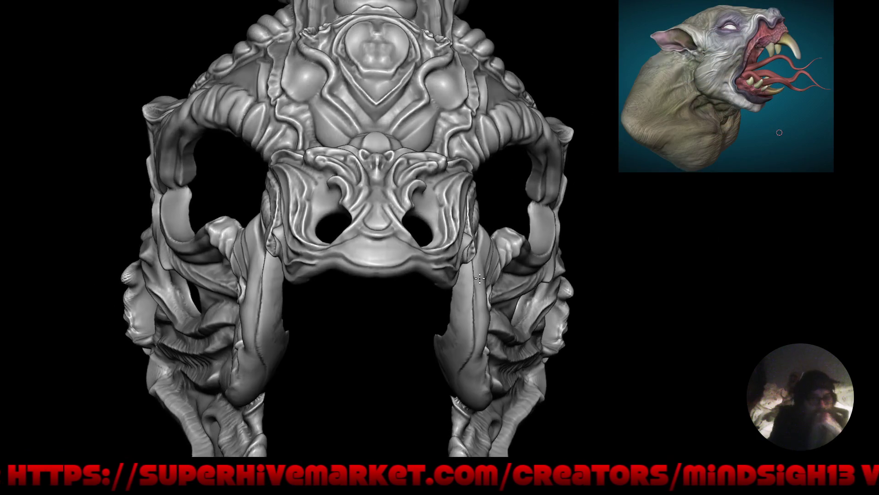
mouse_move(479, 277)
middle_mouse_down()
mouse_move(485, 326)
mouse_move(486, 311)
middle_mouse_up()
mouse_move(506, 275)
middle_mouse_down()
mouse_move(481, 298)
mouse_move(519, 304)
mouse_move(512, 304)
middle_mouse_up()
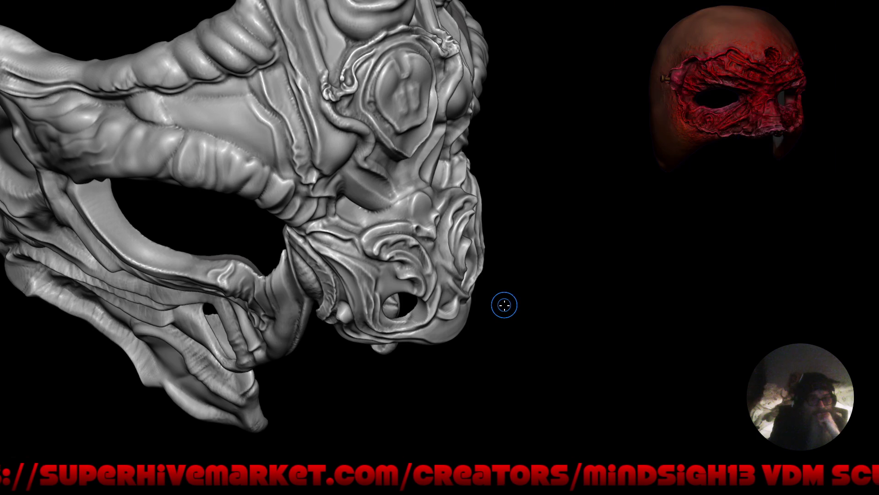
mouse_move(463, 341)
middle_mouse_down()
mouse_move(516, 294)
mouse_move(505, 269)
mouse_move(463, 290)
middle_mouse_up()
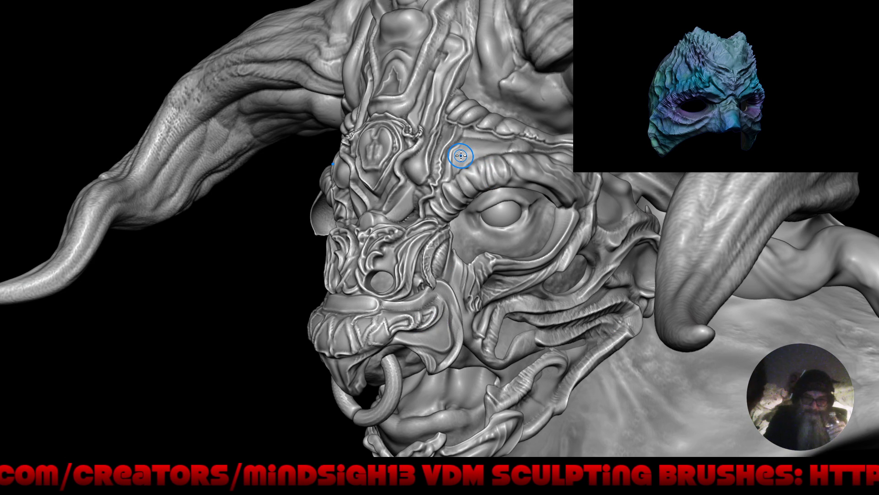
Step: Hide the detailed face set and inspect the horned head from front, above and three-quarter views
key("h")
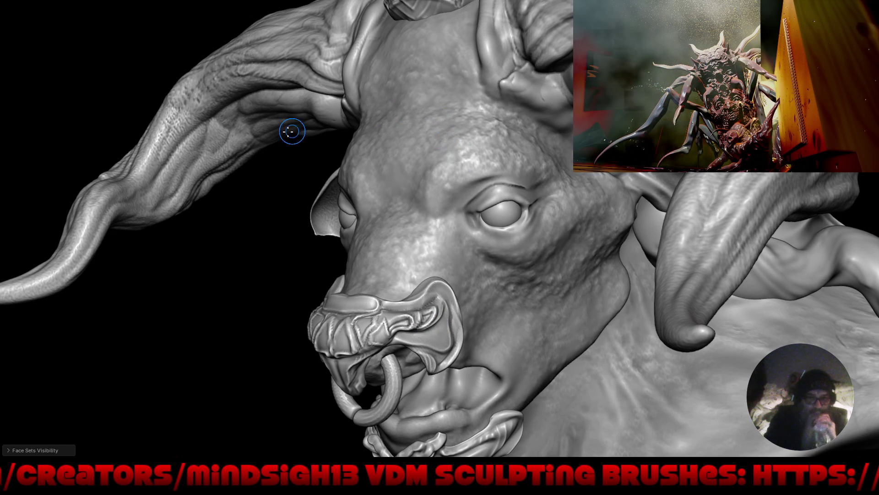
key("Home")
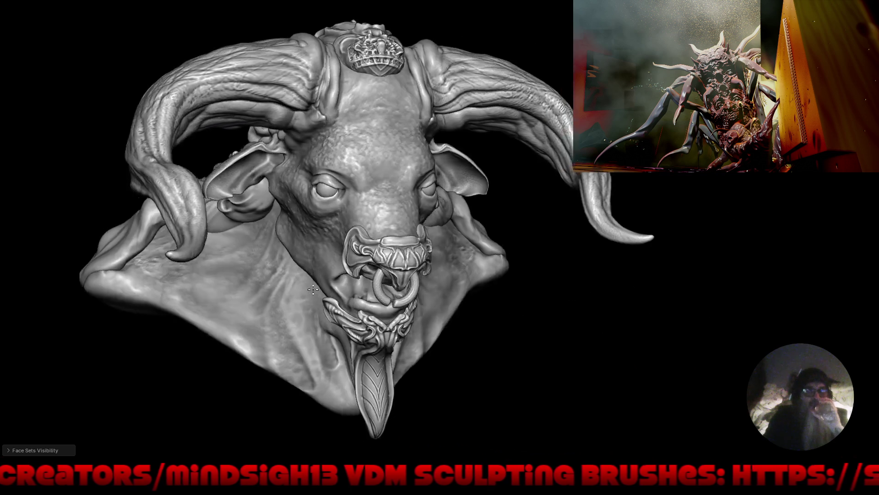
mouse_move(313, 289)
middle_mouse_down()
mouse_move(281, 283)
mouse_move(289, 293)
middle_mouse_up()
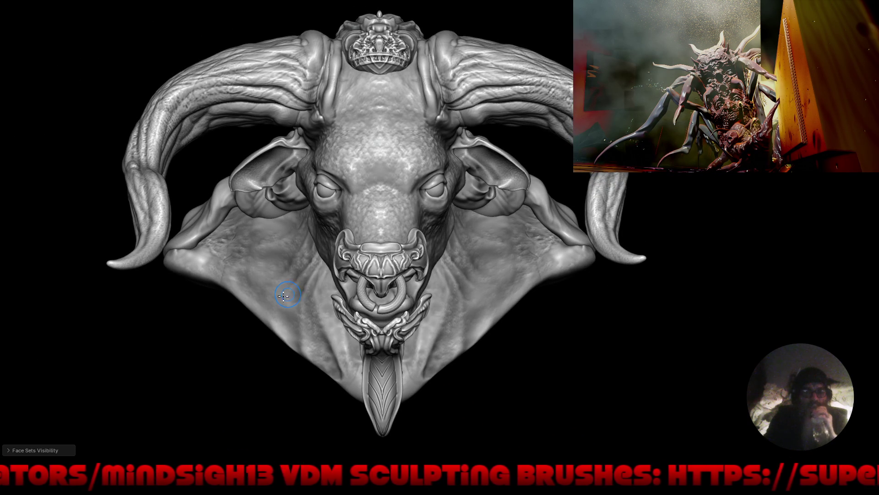
mouse_move(244, 404)
middle_mouse_down()
mouse_move(259, 392)
mouse_move(277, 416)
mouse_move(270, 421)
mouse_move(334, 402)
mouse_move(359, 406)
mouse_move(321, 376)
mouse_move(373, 369)
mouse_move(325, 355)
mouse_move(262, 360)
middle_mouse_up()
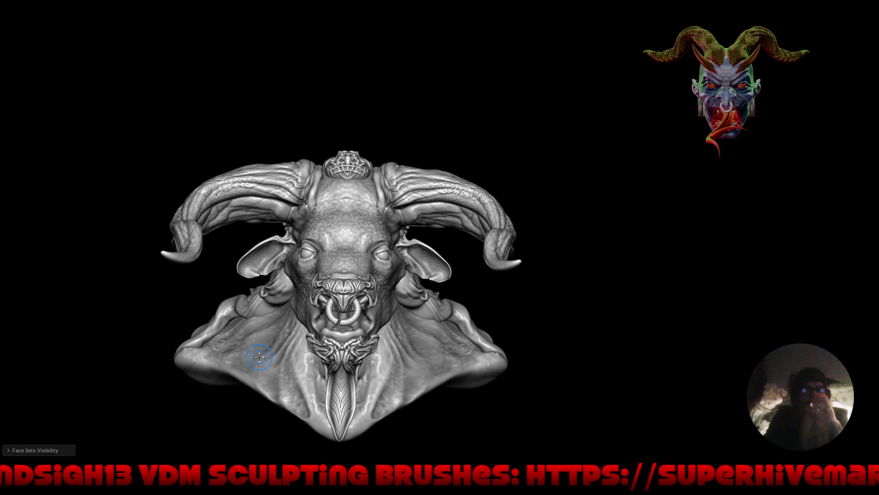
middle_click_drag(259, 356, 289, 371)
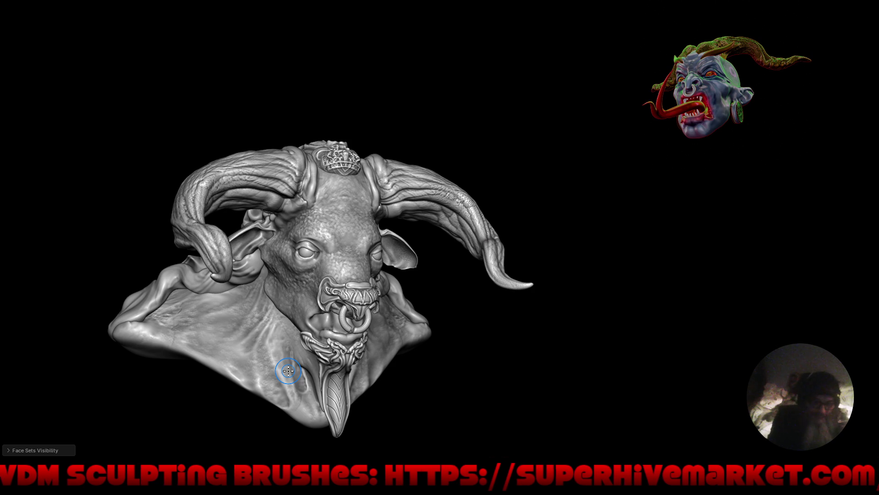
Step: Restore the ornate face detail, reframe the demon head and leave the maximised viewport
key("ctrl+shift+z")
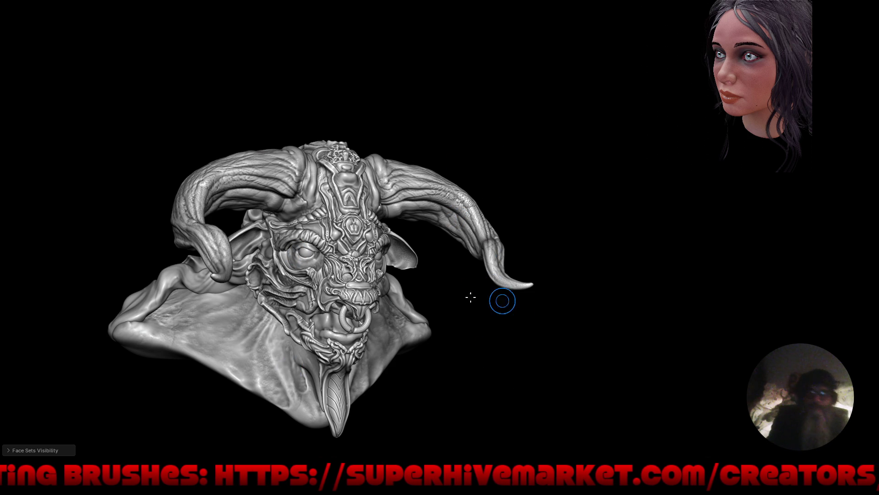
mouse_move(490, 345)
middle_mouse_down("shift")
mouse_move(495, 292)
mouse_move(516, 304)
mouse_move(487, 273)
mouse_move(480, 299)
mouse_move(497, 314)
middle_mouse_up("shift")
key("ctrl+alt+space")
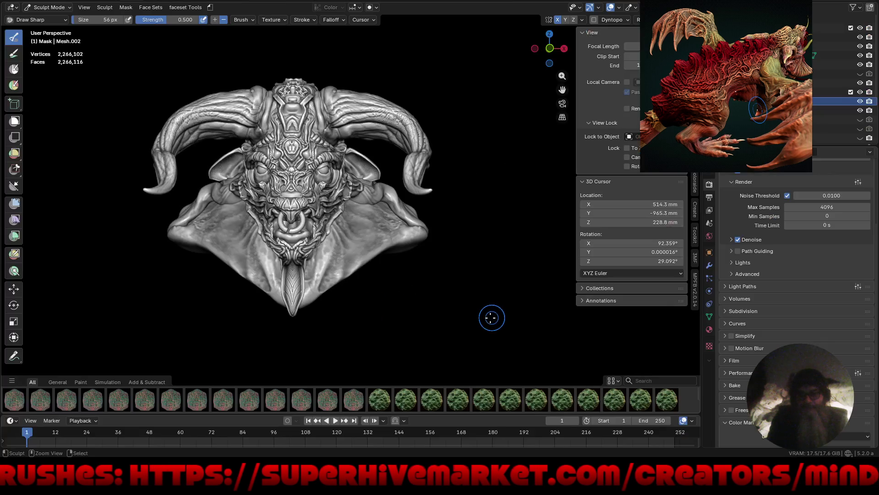
Step: Browse the saved .blend thumbnails and open Multires_Sculpting_Again.blend
middle_click_drag(397, 281, 402, 294)
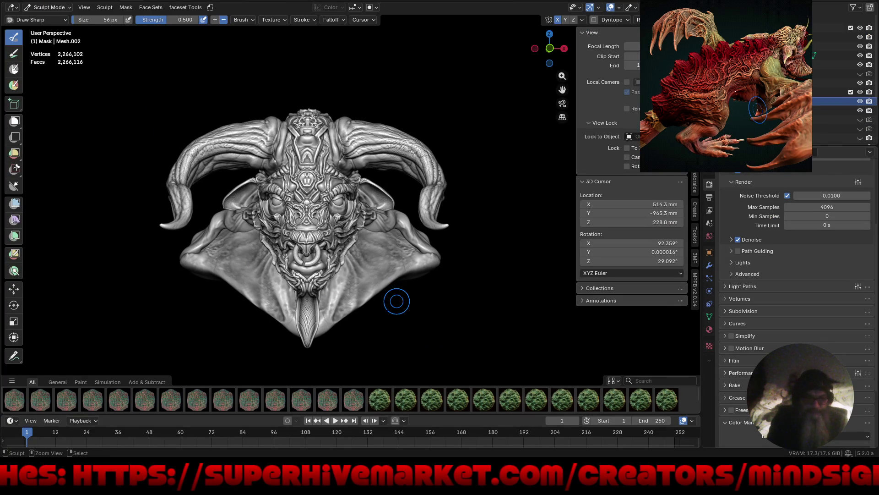
left_click(18, 1)
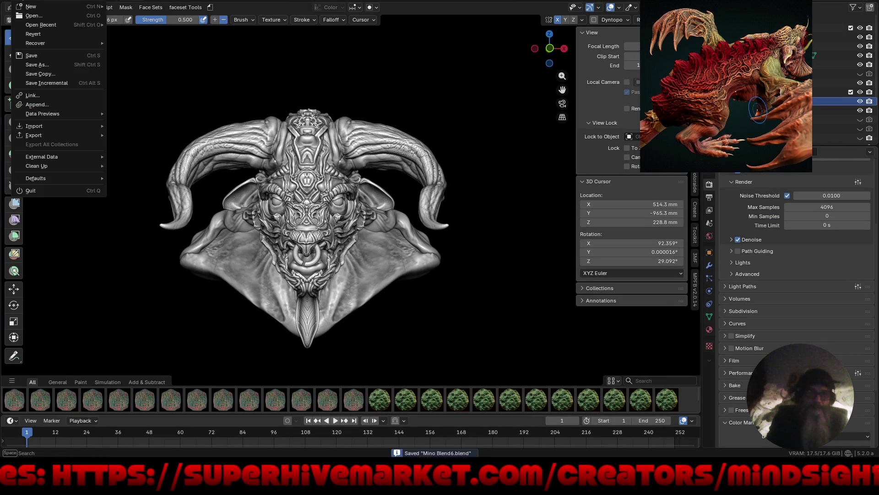
left_click(37, 13)
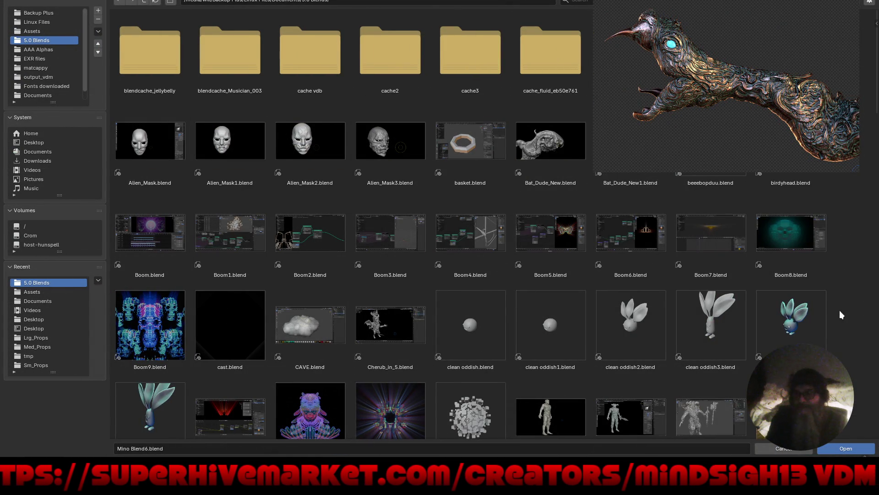
scroll(845, 332, "down", 5)
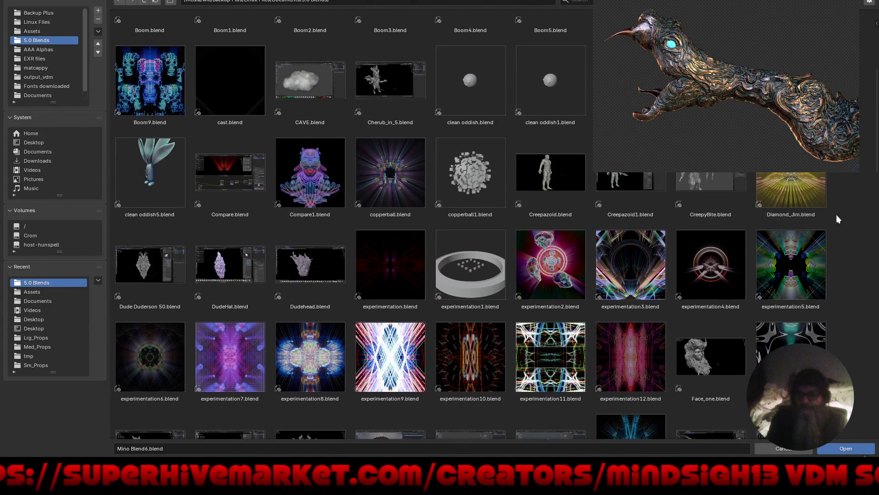
scroll(802, 281, "down", 6)
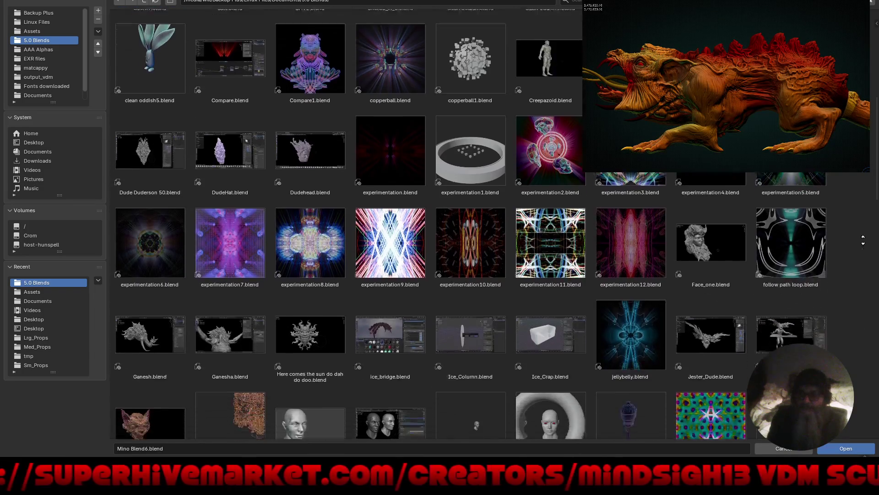
scroll(860, 305, "down", 1)
scroll(864, 383, "down", 6)
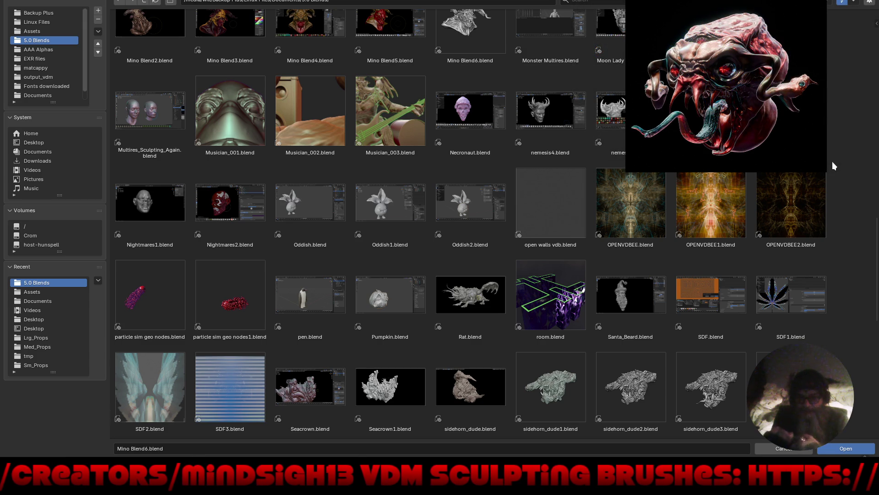
scroll(405, 256, "up", 1)
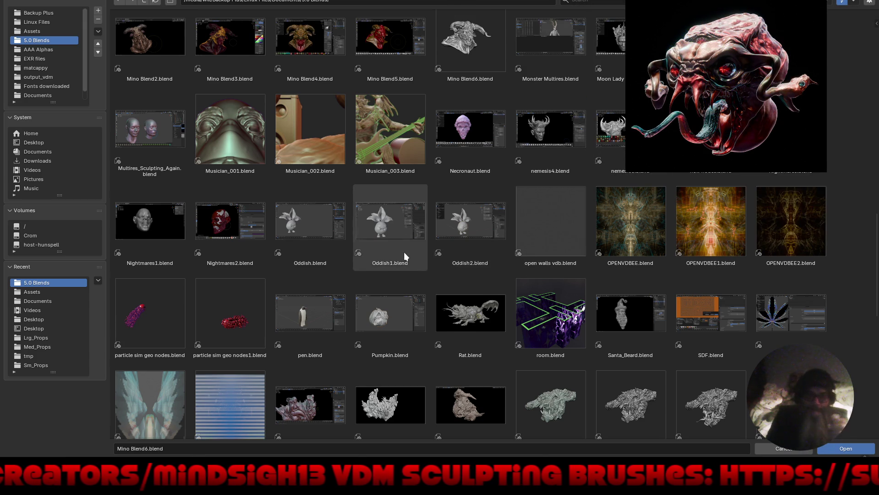
double_click(147, 133)
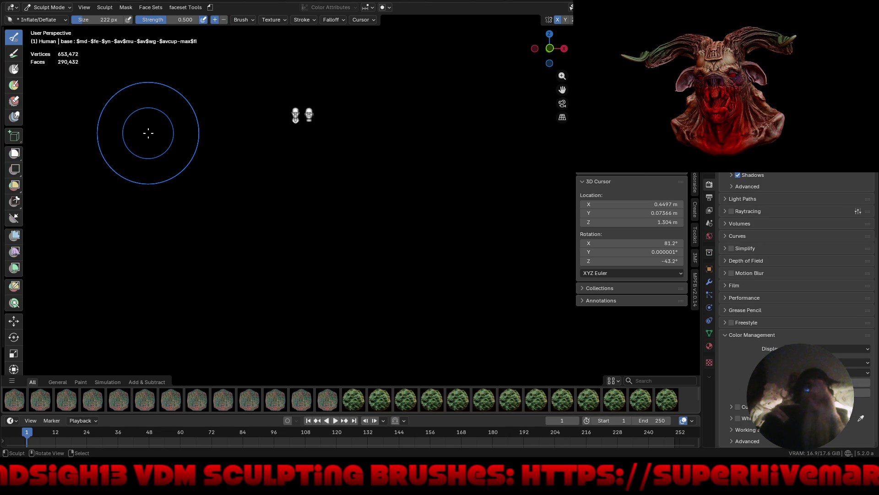
Step: Switch from sculpting to Object Mode and zoom in on the two human heads
key("ctrl+Tab")
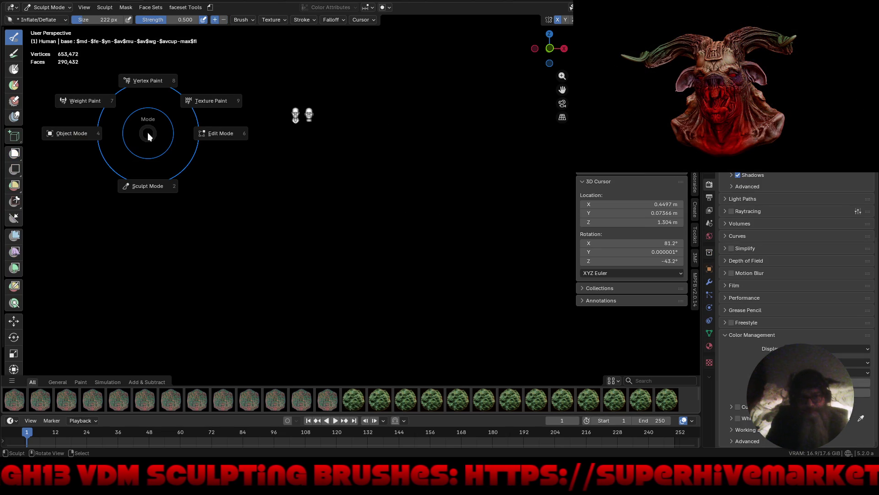
key("4")
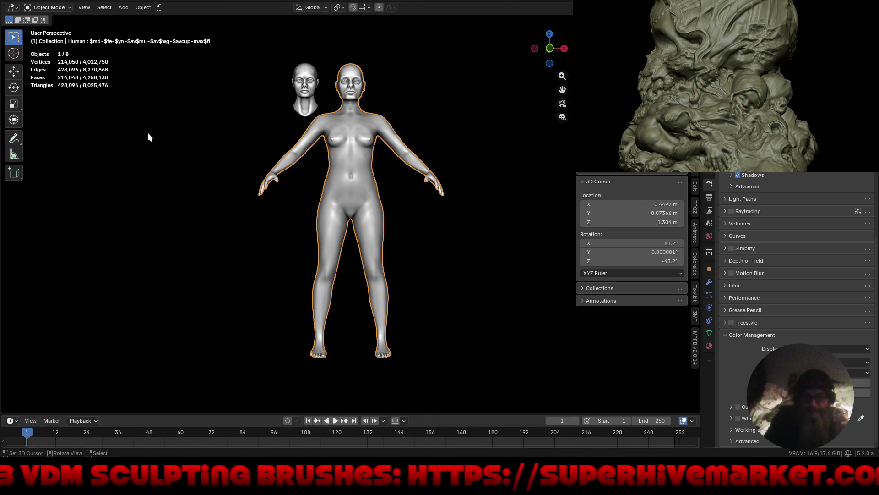
scroll(342, 54, "up", 5)
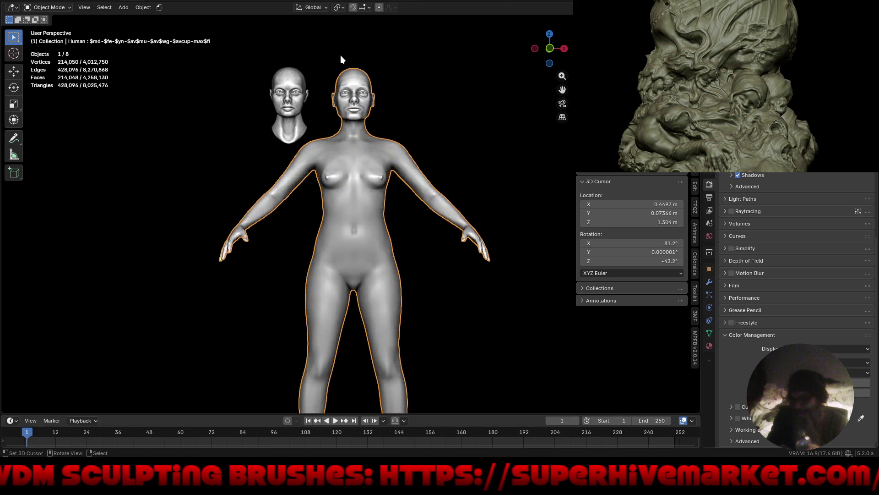
scroll(319, 71, "up", 3)
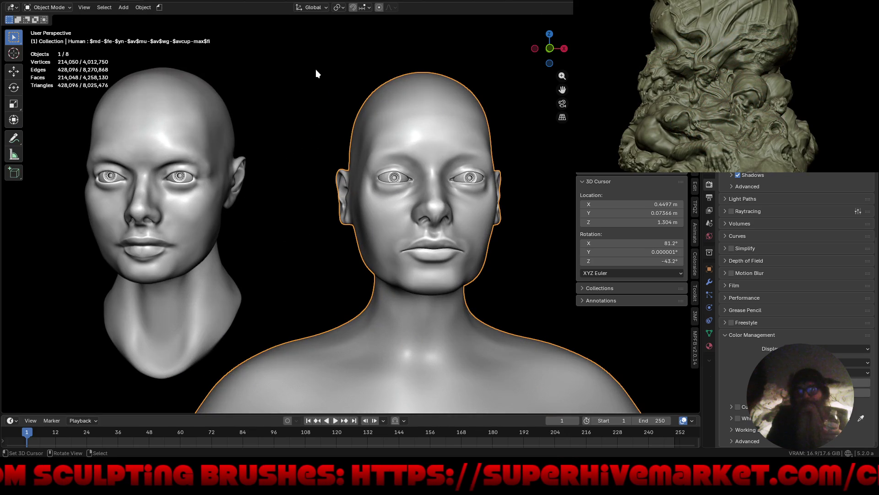
mouse_move(379, 175)
middle_mouse_down()
mouse_move(336, 183)
mouse_move(403, 189)
middle_mouse_up()
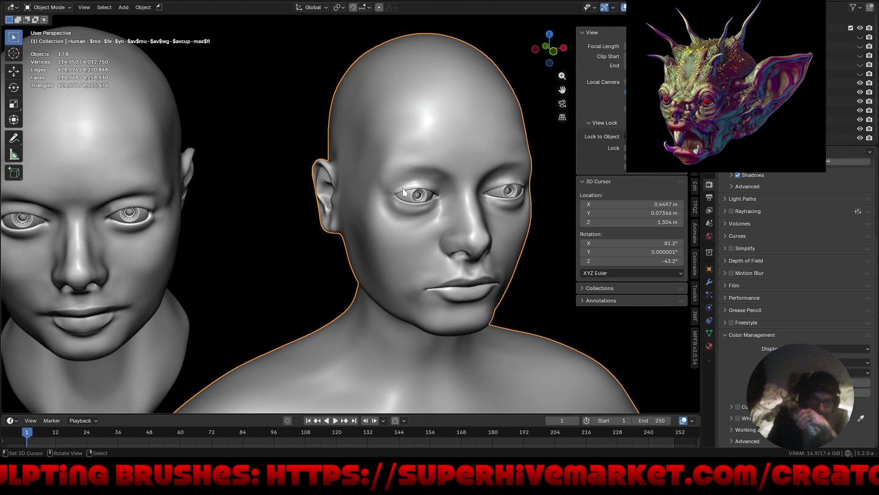
key("ctrl+Tab")
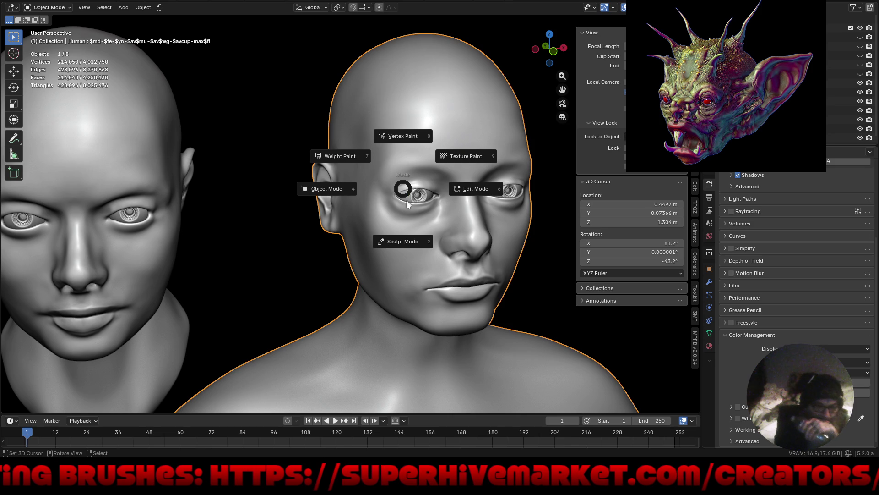
Step: Return the head to Sculpt Mode and orbit both heads to a three-quarter view
left_click(408, 238)
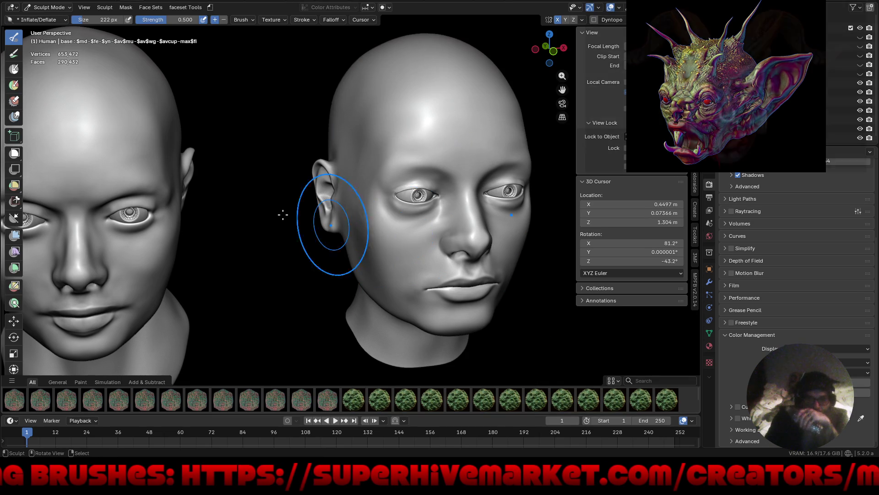
scroll(290, 215, "down", 4)
mouse_move(290, 220)
middle_mouse_down()
mouse_move(294, 229)
mouse_move(328, 217)
mouse_move(202, 219)
mouse_move(232, 236)
mouse_move(244, 231)
middle_mouse_up()
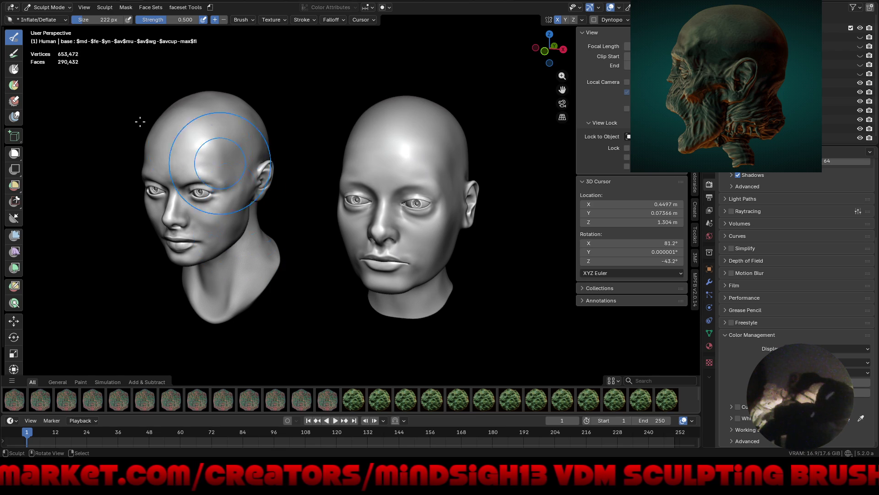
Step: Discard unsaved changes and browse the .blend files in the 5.0 Blends folder
left_click(26, 2)
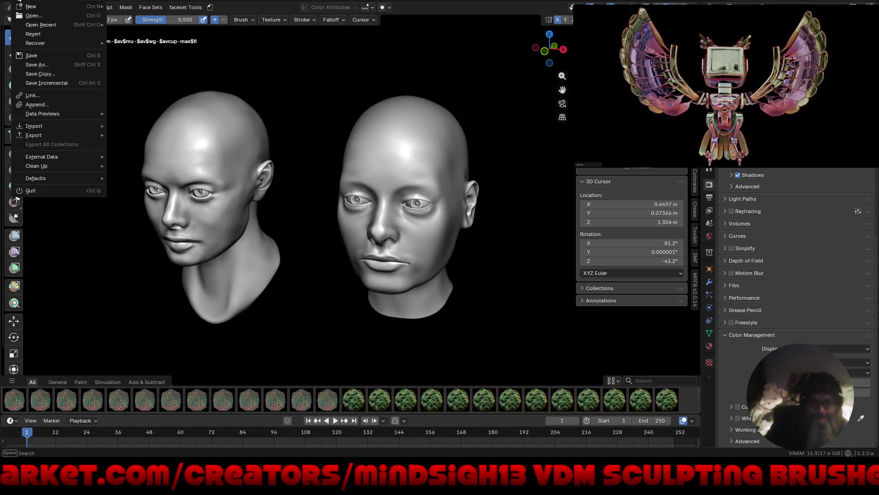
left_click(39, 19)
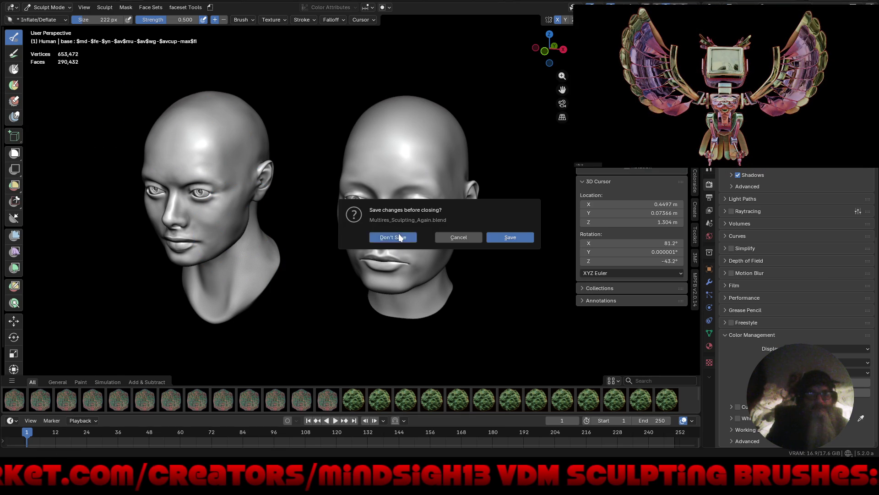
left_click(400, 237)
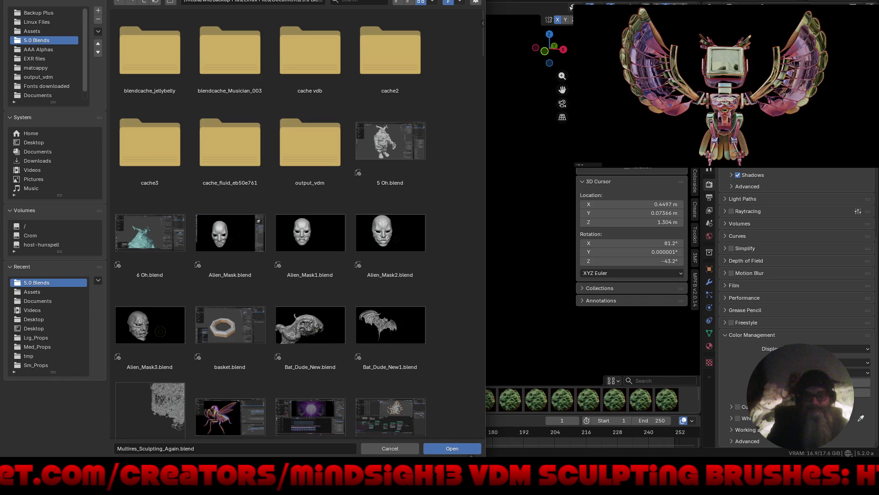
scroll(423, 338, "down", 5)
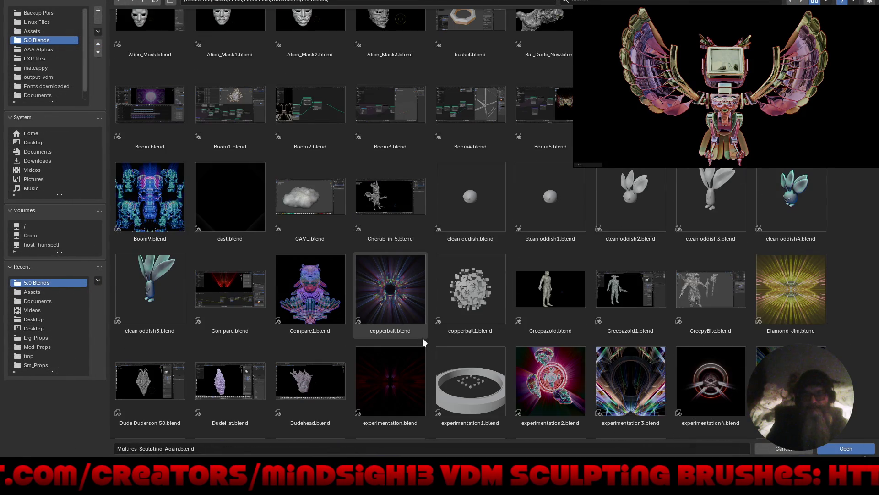
scroll(422, 339, "down", 10)
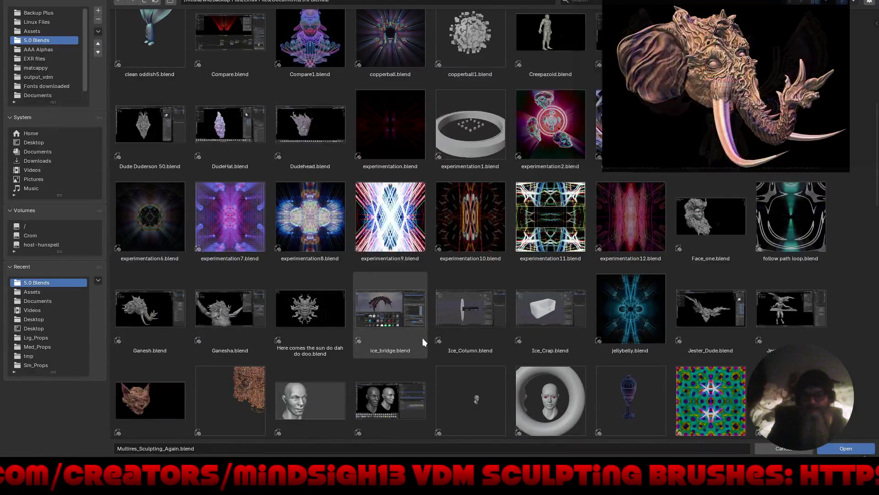